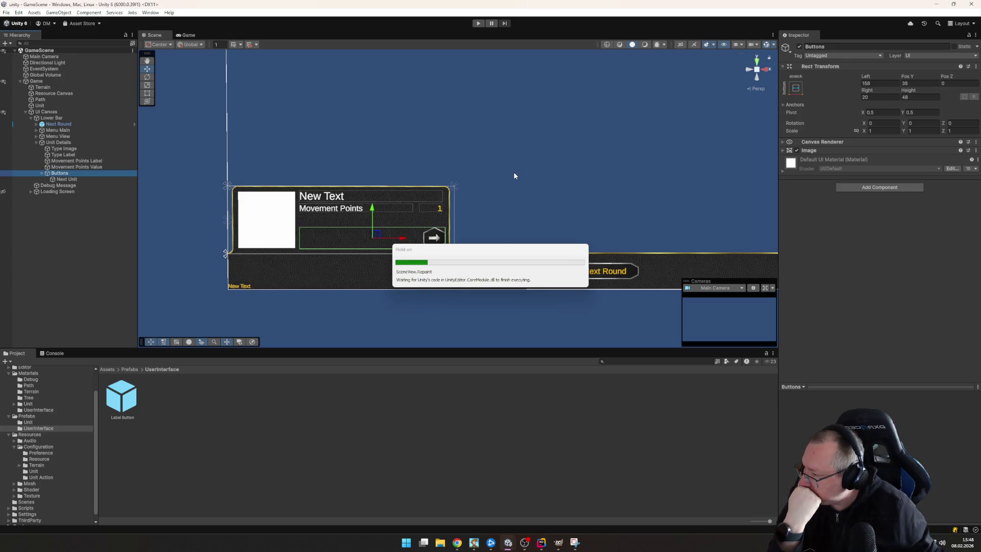
Run the game in play mode, show the Console, and select the right settler to see its panel
left_click(478, 24)
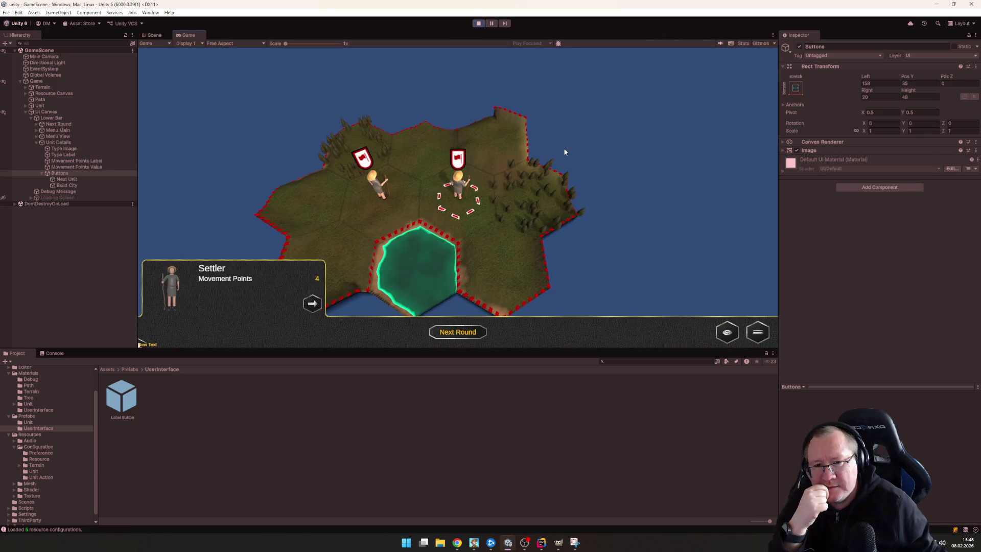
left_click(642, 174)
left_click(459, 194)
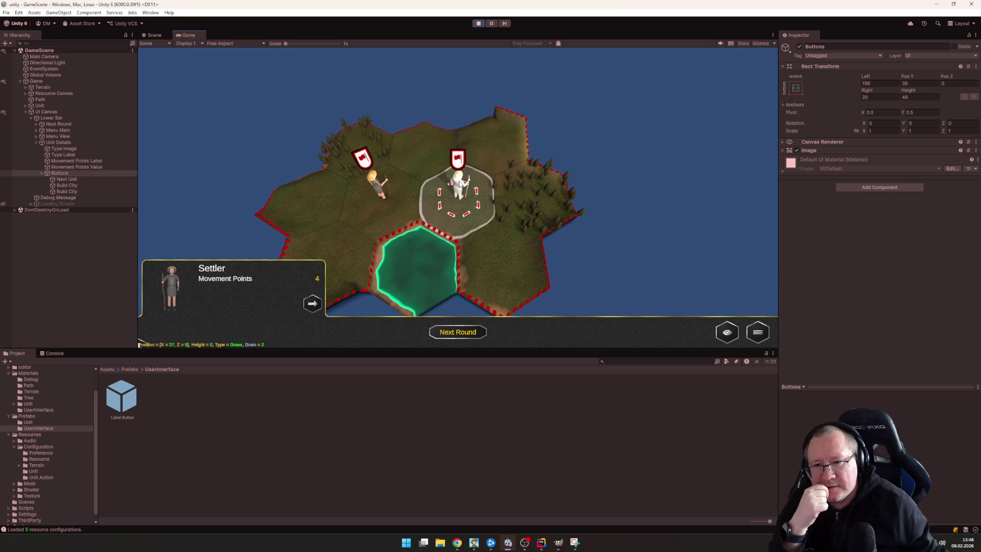
left_click(46, 355)
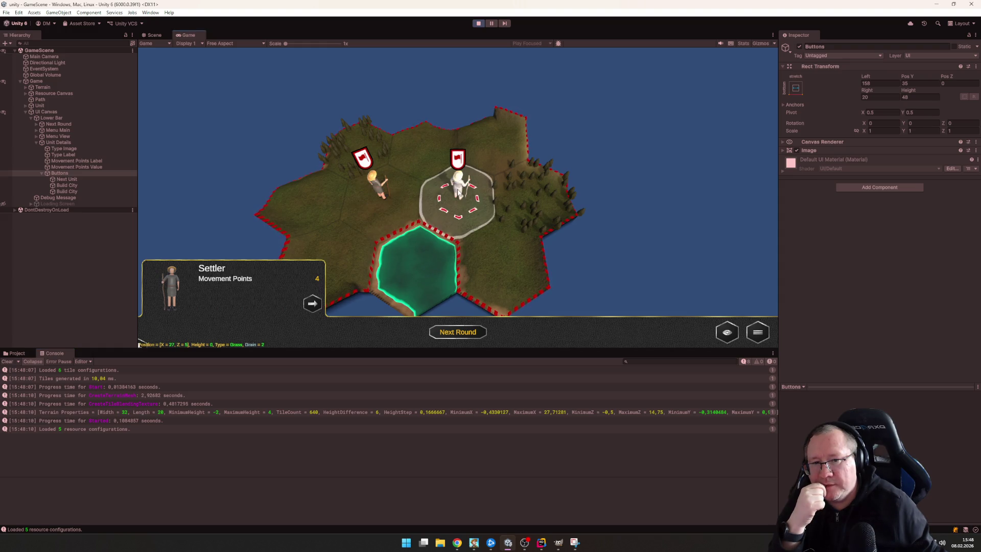
left_click(378, 189)
left_click(473, 193)
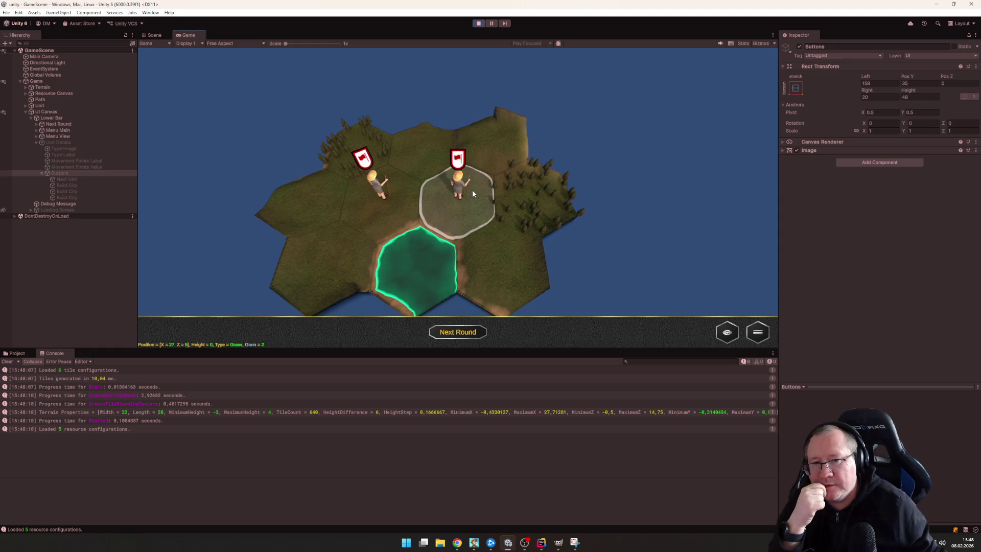
left_click(445, 191)
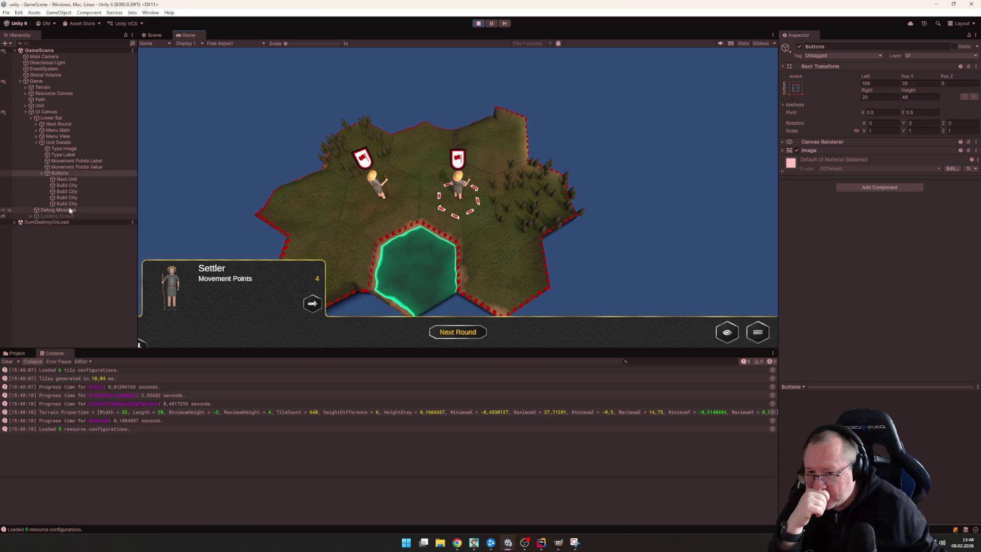
Inspect the Build City buttons' icons (unit_buttons_atlas_3, 4, 5), then switch to the Scene view
left_click(69, 187)
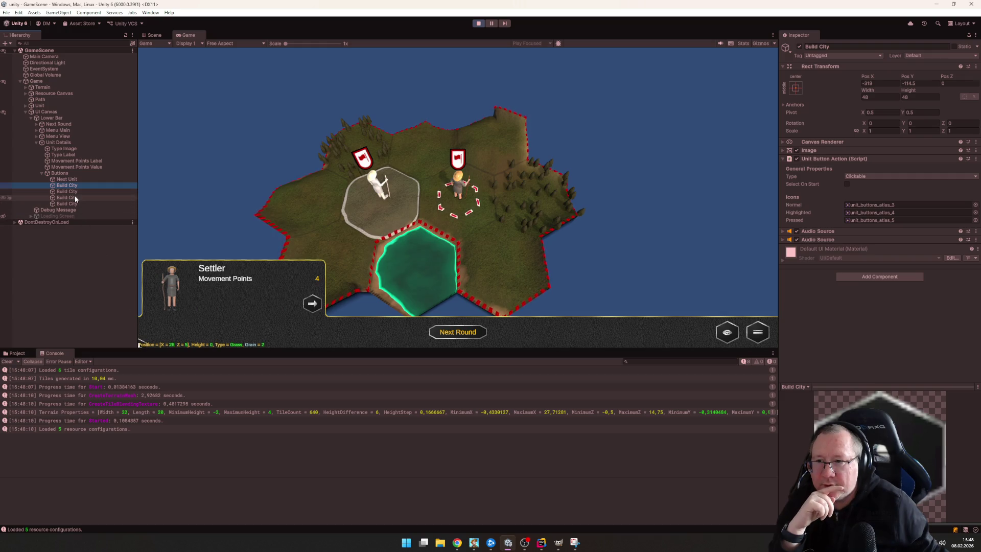
left_click(74, 192)
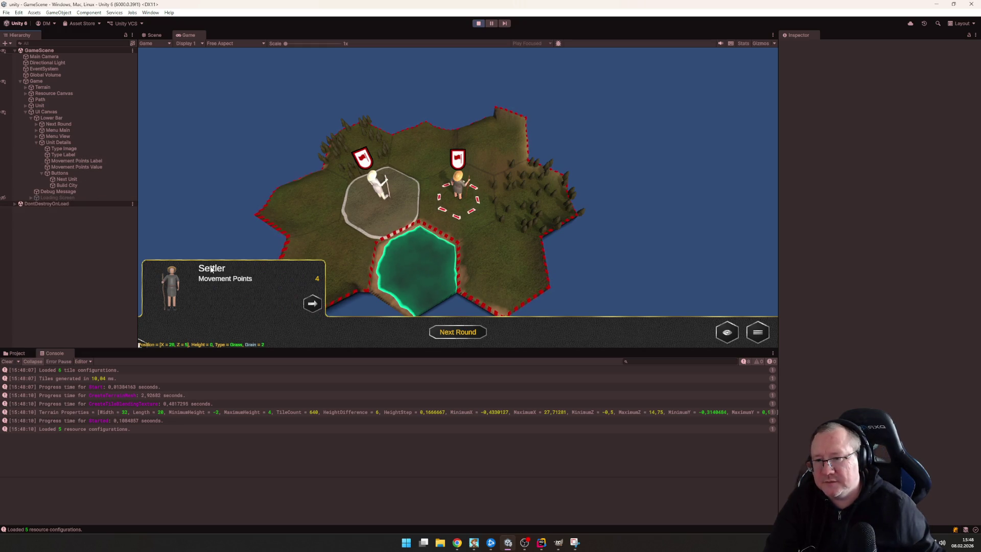
left_click(67, 186)
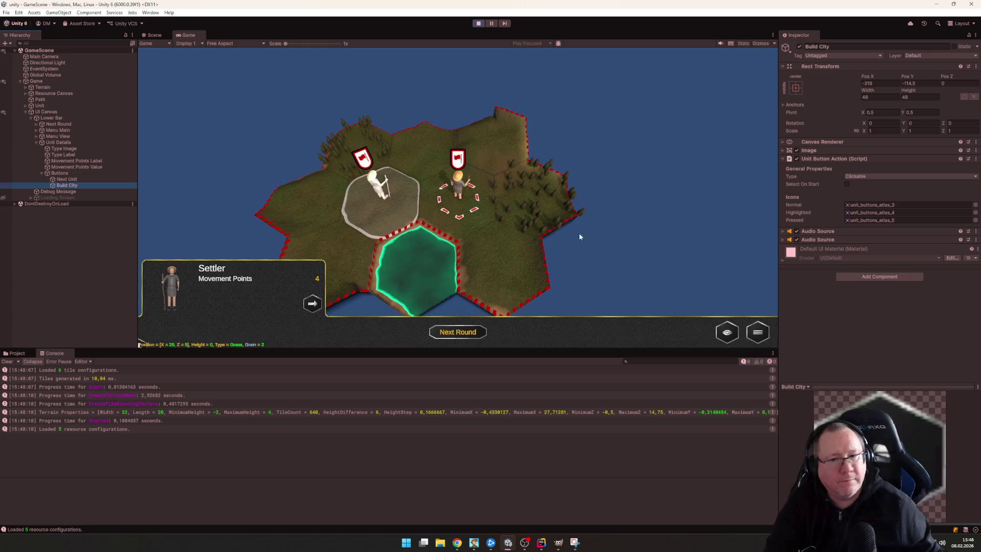
left_click(153, 35)
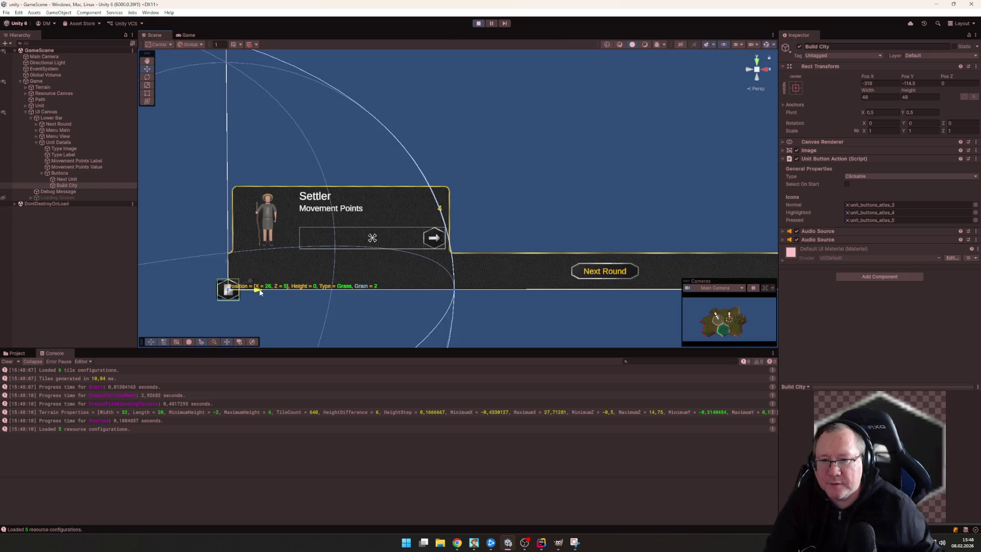
Drag the Build City button up into the settler panel's button row
left_click_drag(259, 288, 346, 293)
left_click_drag(313, 262, 317, 210)
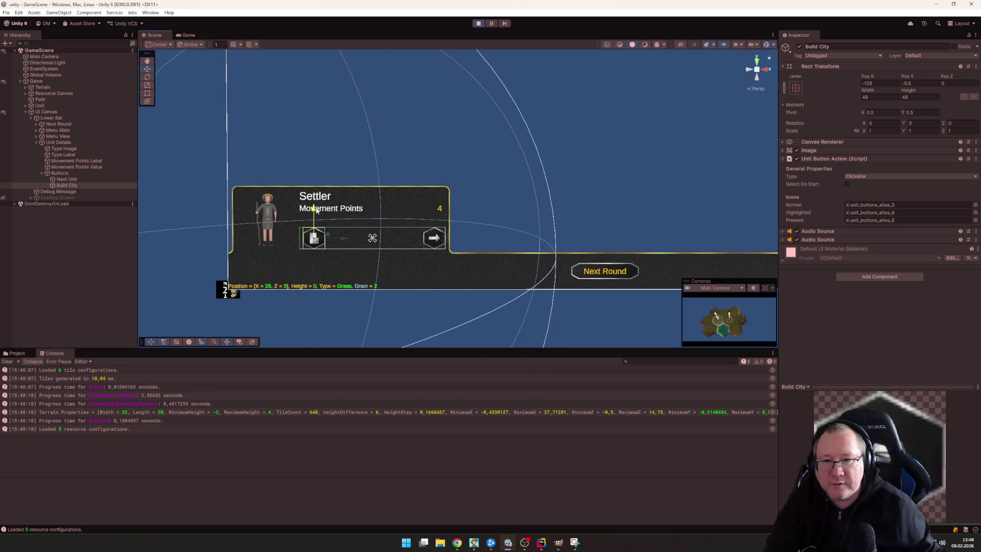
left_click_drag(344, 240, 340, 244)
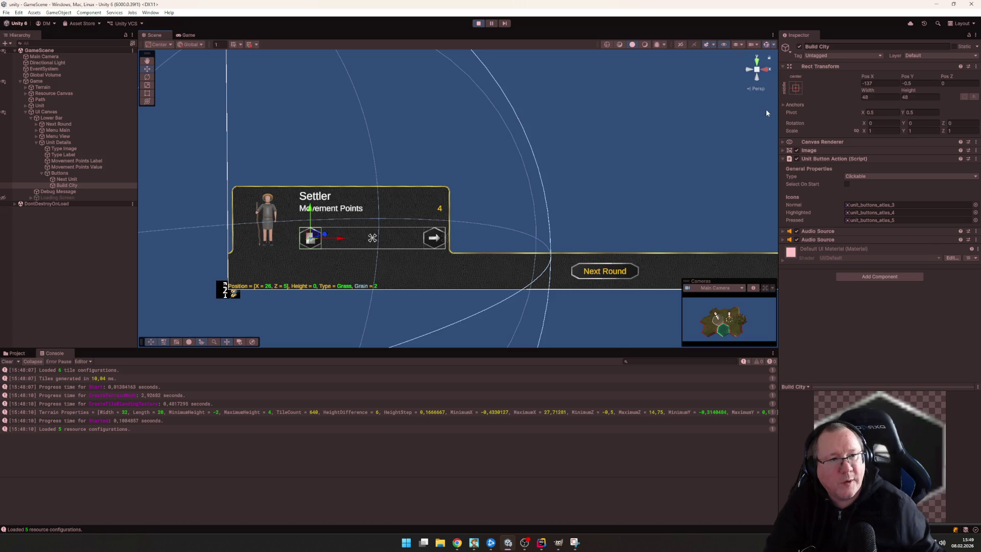
Anchor Build City middle-left with pivot and position snapping, giving Pos X 34, Pos Y 0
left_click(794, 89)
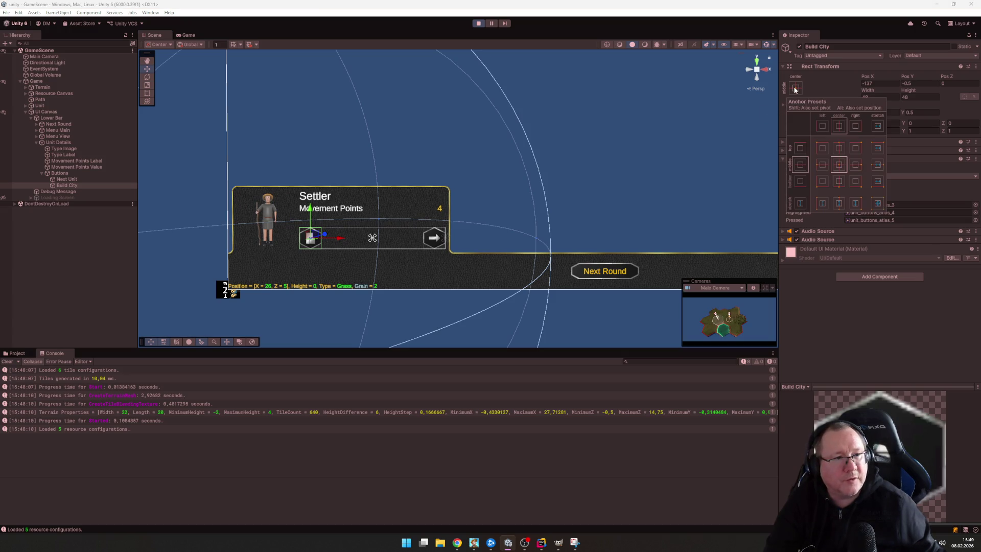
key("shift+alt")
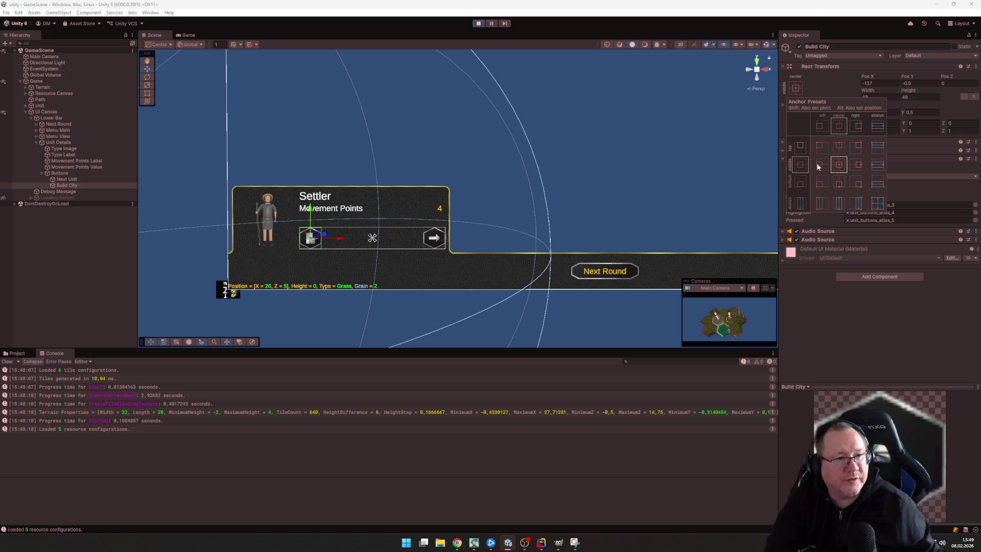
left_click(821, 165, "alt+shift")
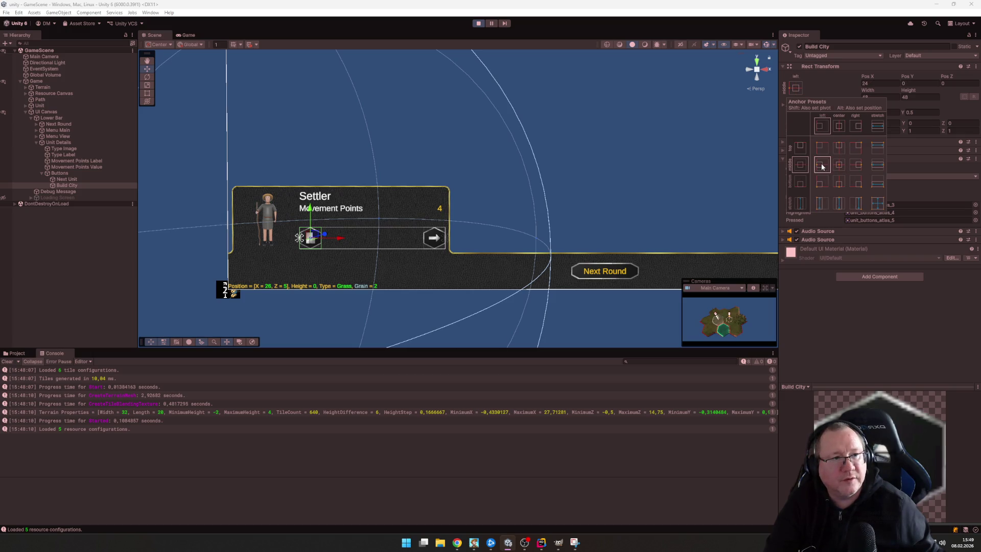
key("shift+alt")
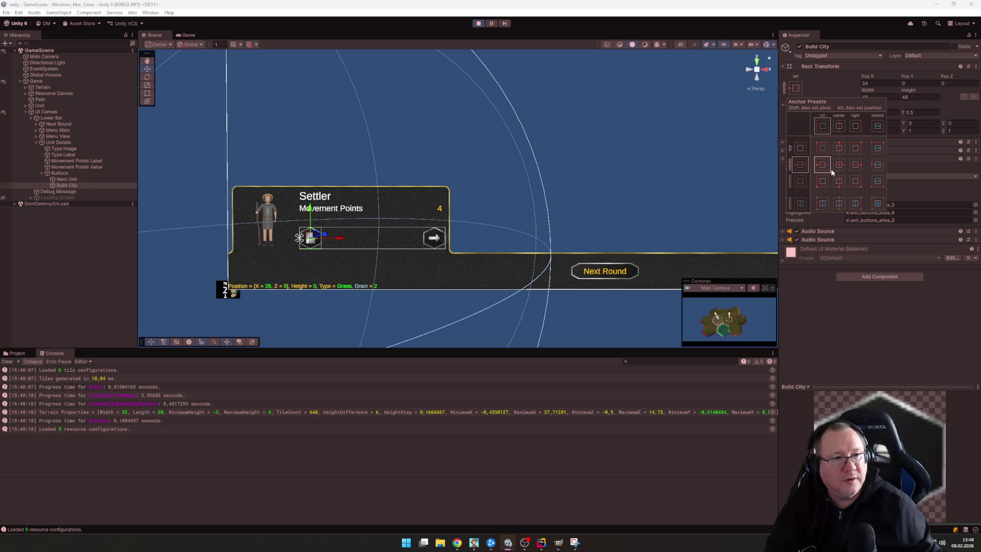
left_click(835, 81)
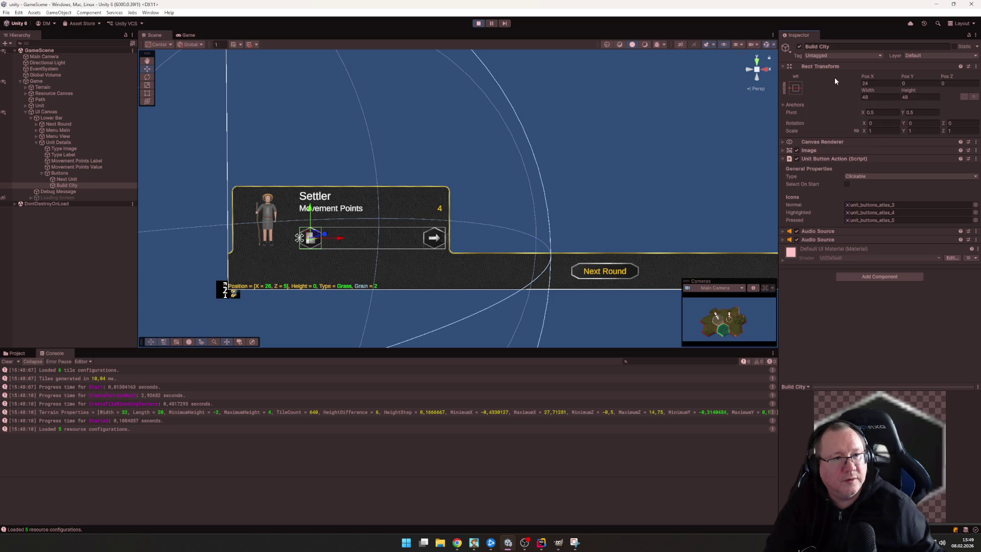
left_click(322, 282)
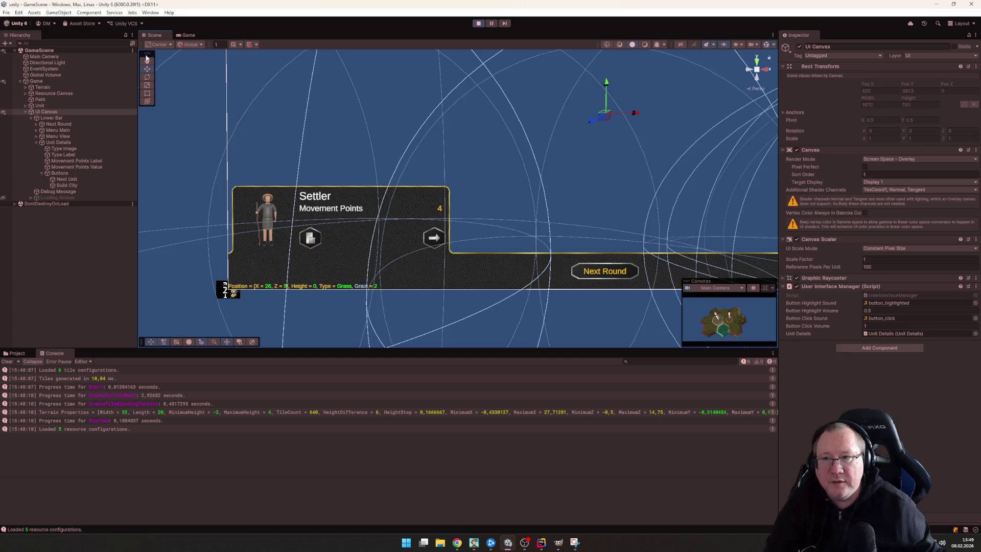
Check the new Build City button on the selected settler in the game, then stop play mode
left_click(187, 36)
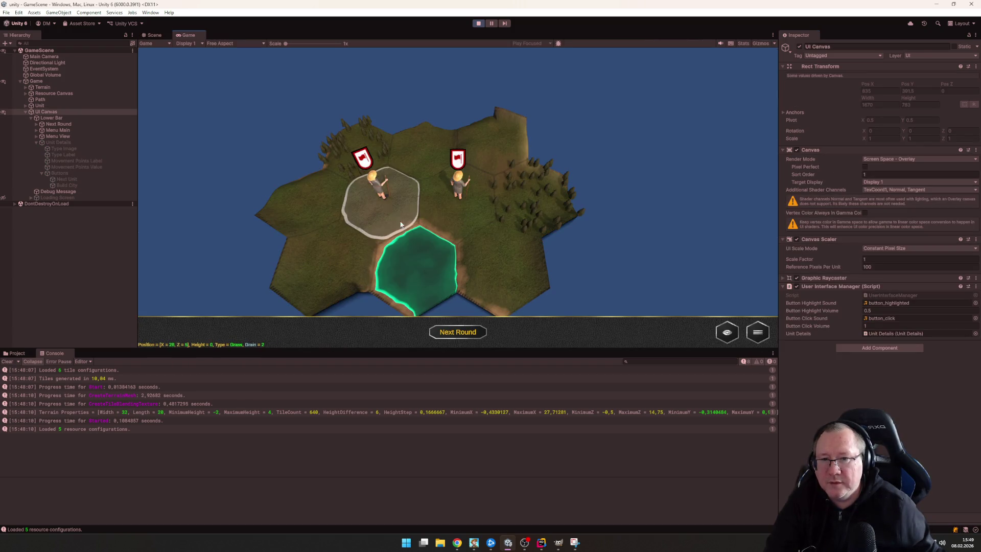
left_click(379, 188)
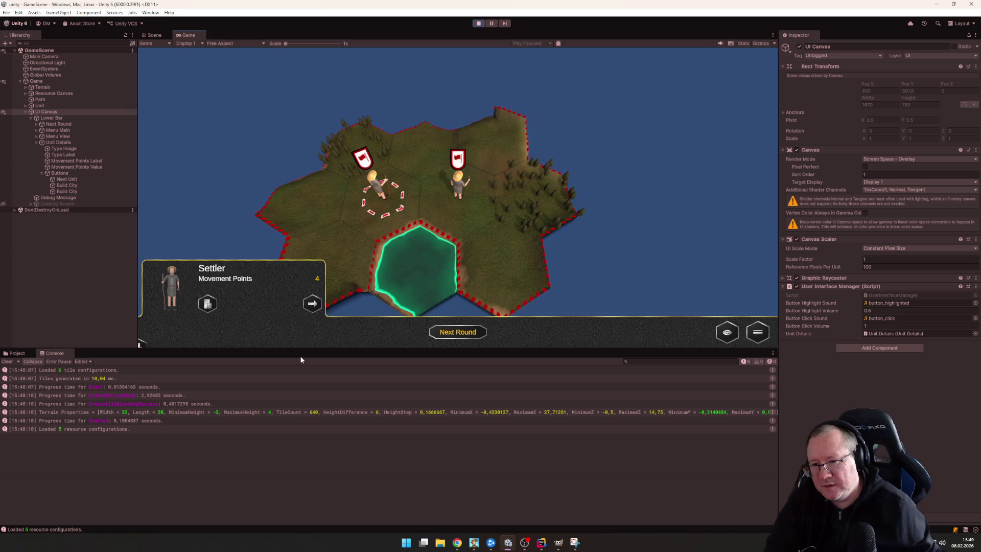
key("ctrl+p")
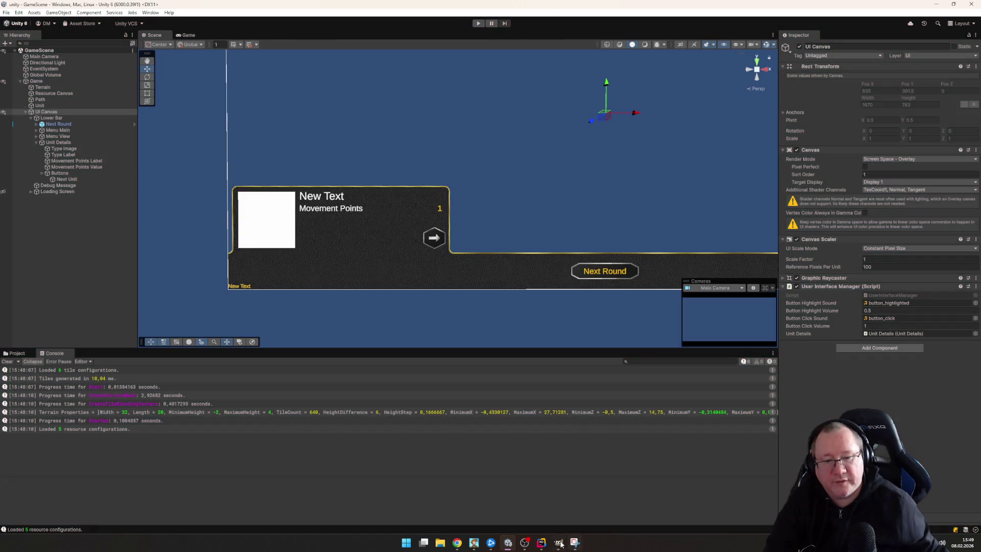
left_click(543, 540)
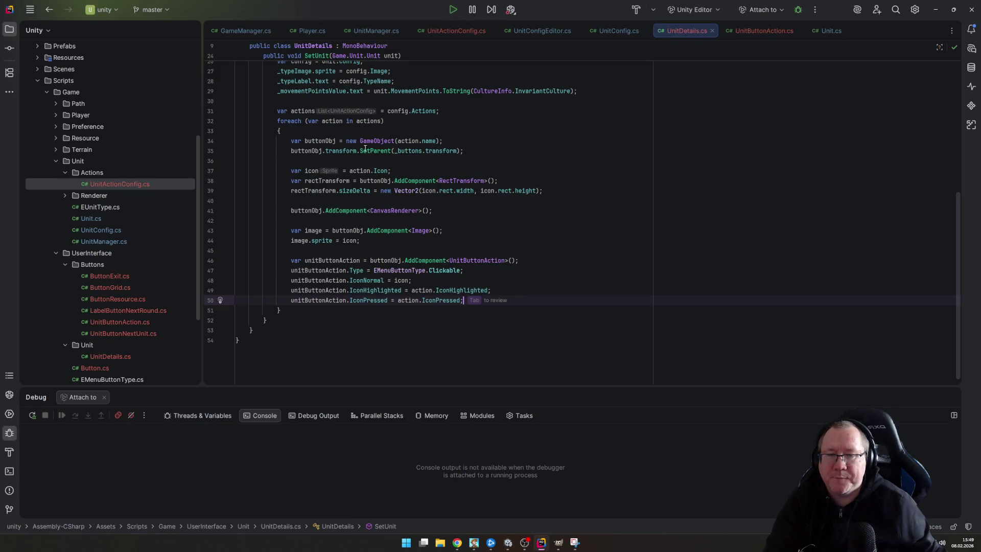
Add a private readonly List<UnitButtonAction> field to UnitDetails, importing the List type
left_click(588, 151)
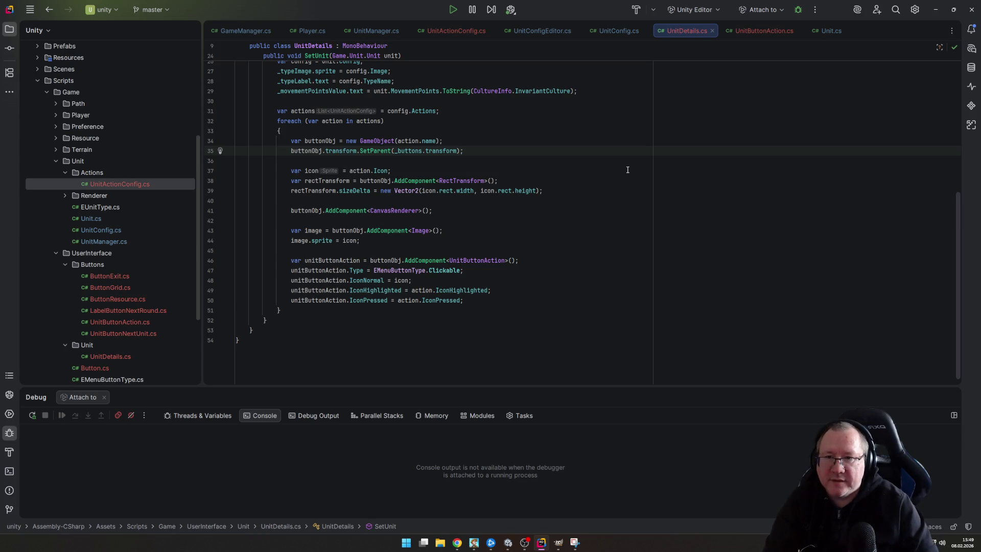
key("Up")
key("Up")
key("Up")
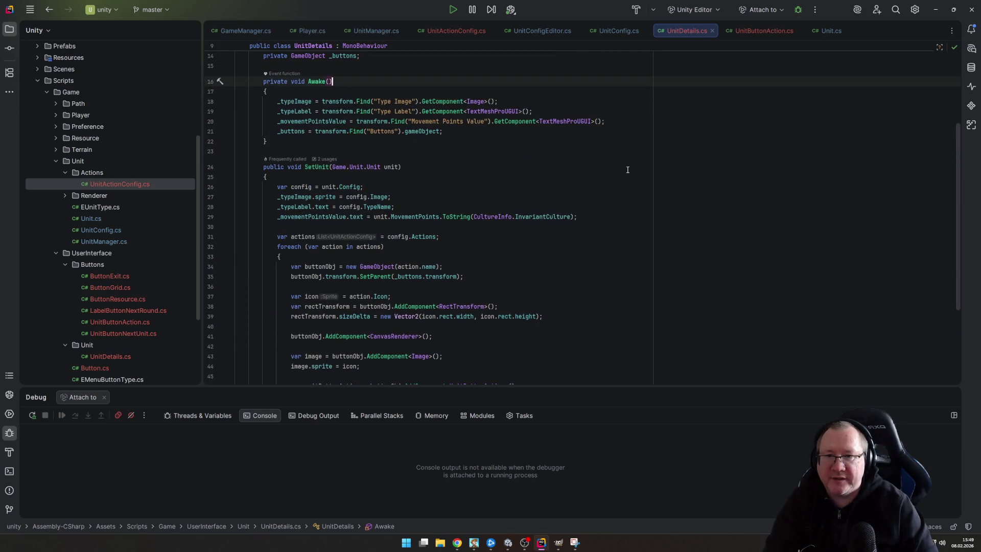
key("Down")
key("Down")
key("Down")
key("ctrl+Home")
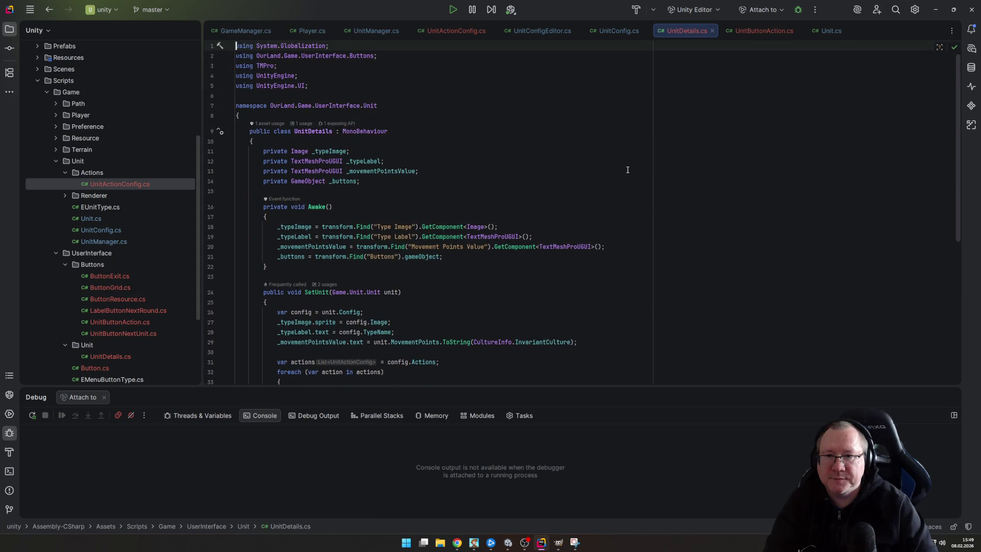
key("Down")
key("Down")
key("Down")
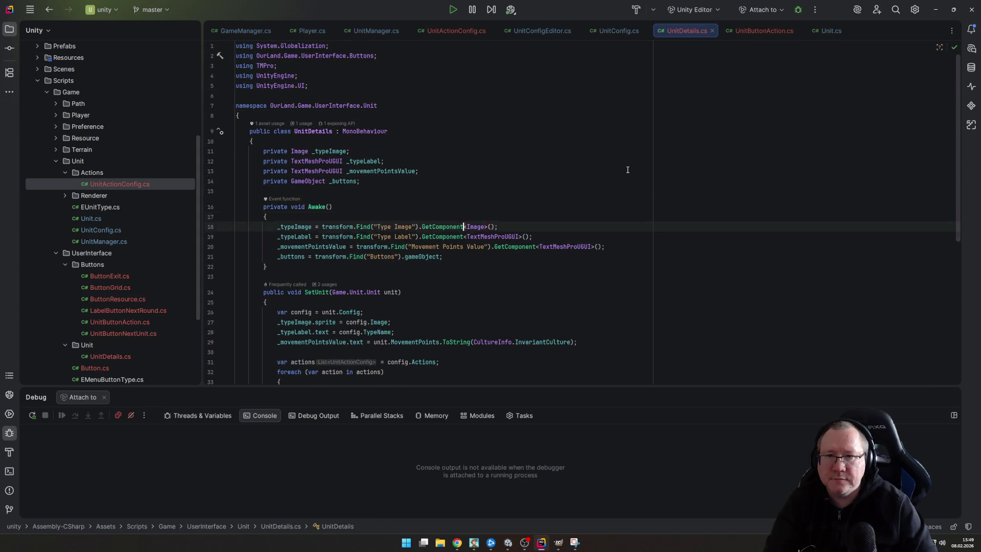
key("Down")
key("Down")
key("Down")
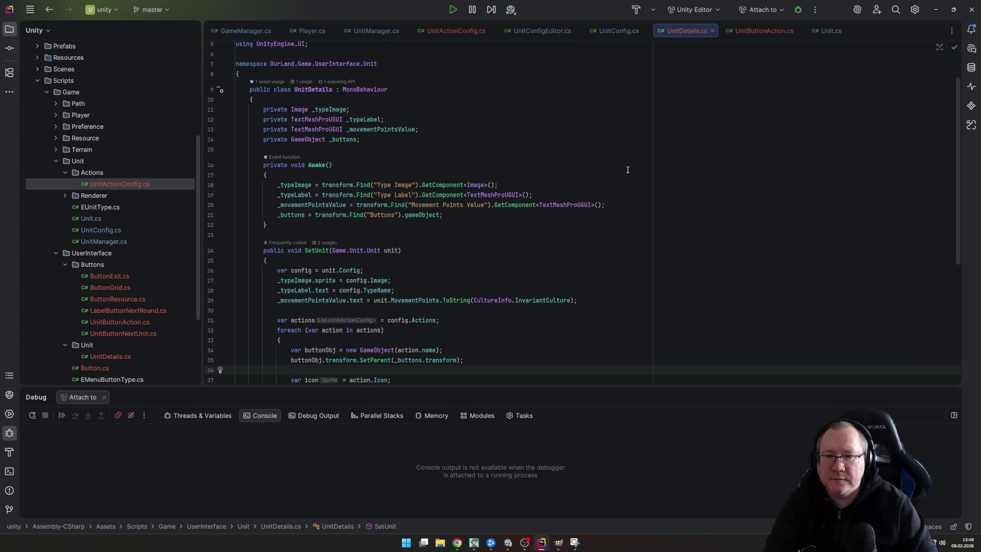
key("Down")
key("Down")
key("Down")
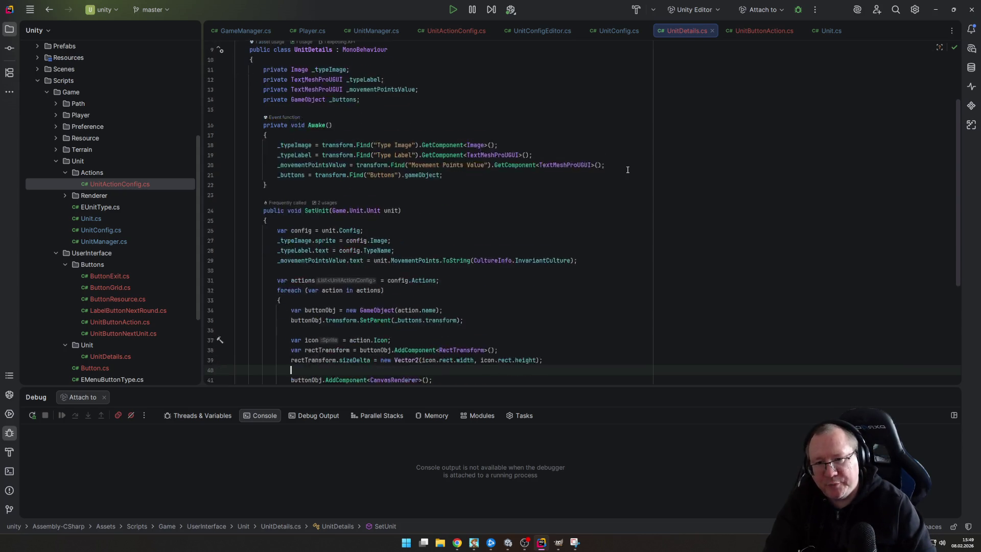
key("Up")
key("Up")
key("Up")
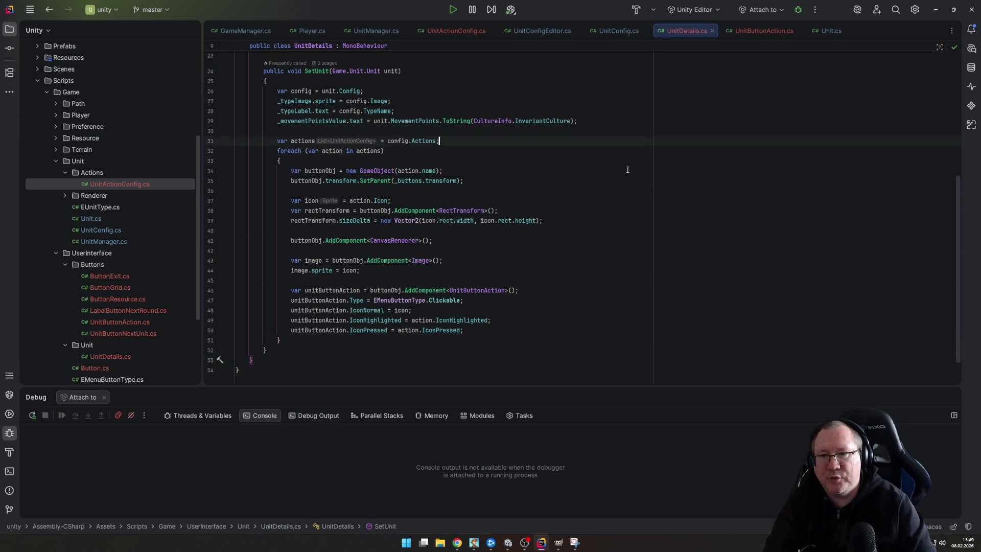
key("Up")
key("Up")
key("Up")
key("ctrl+shift+BackSpace")
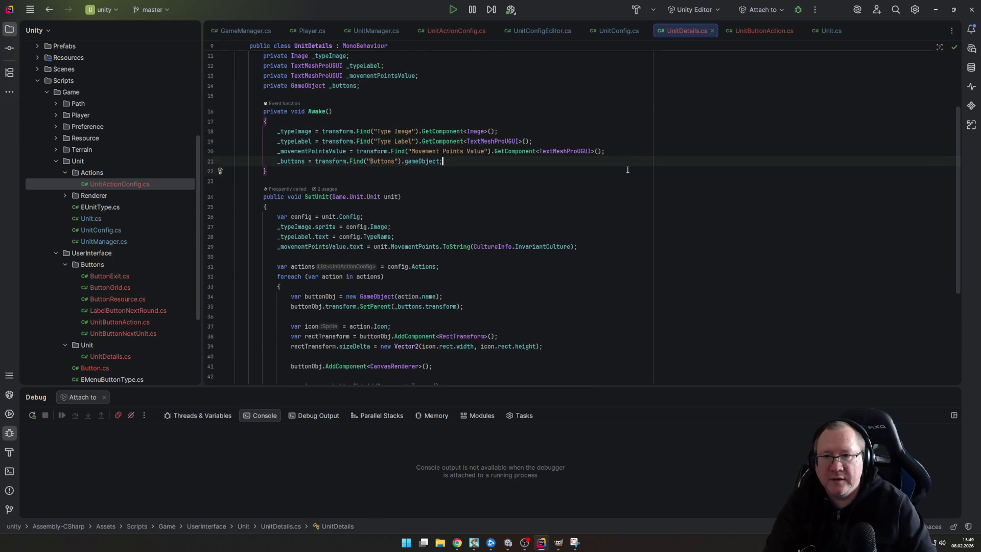
key("ctrl+shift+BackSpace")
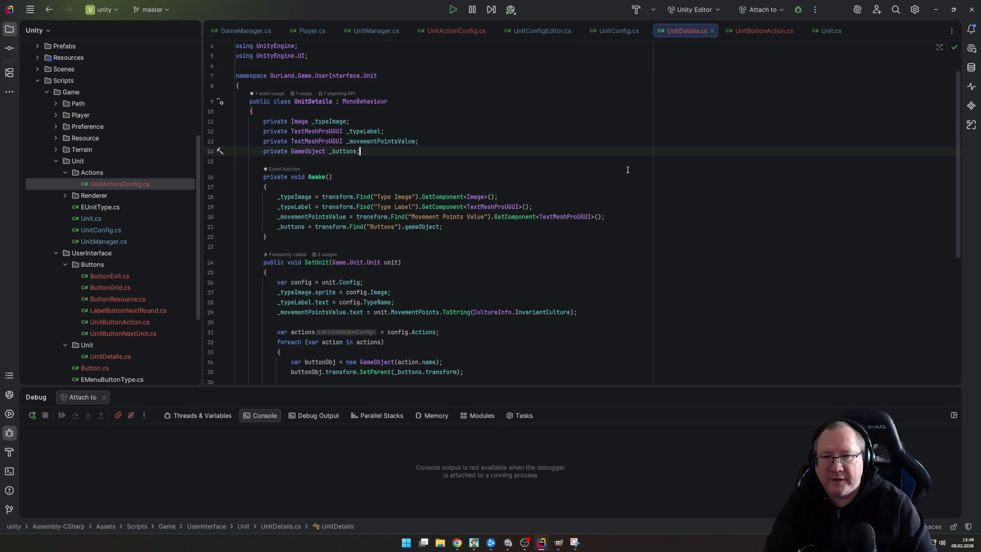
key("Return")
type("privat")
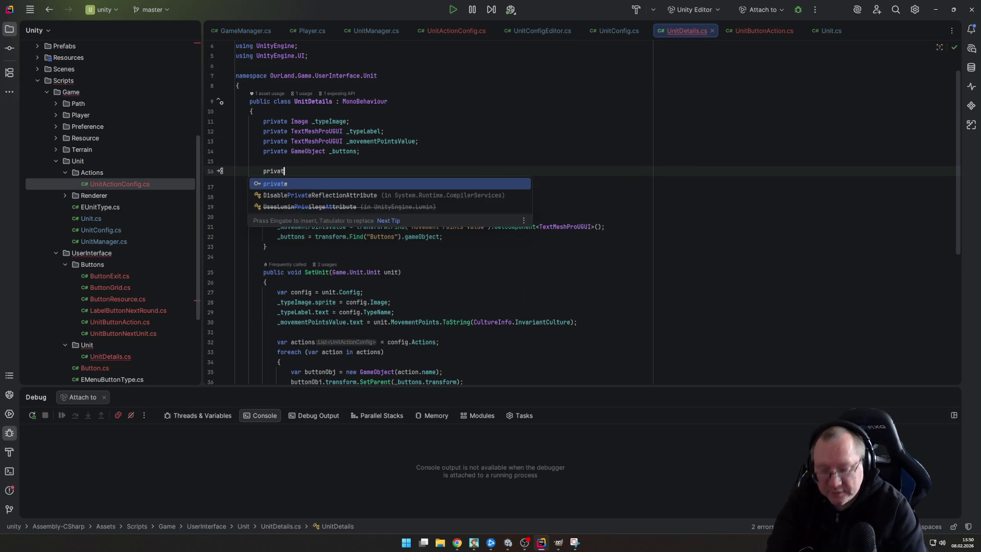
type("e readonly ")
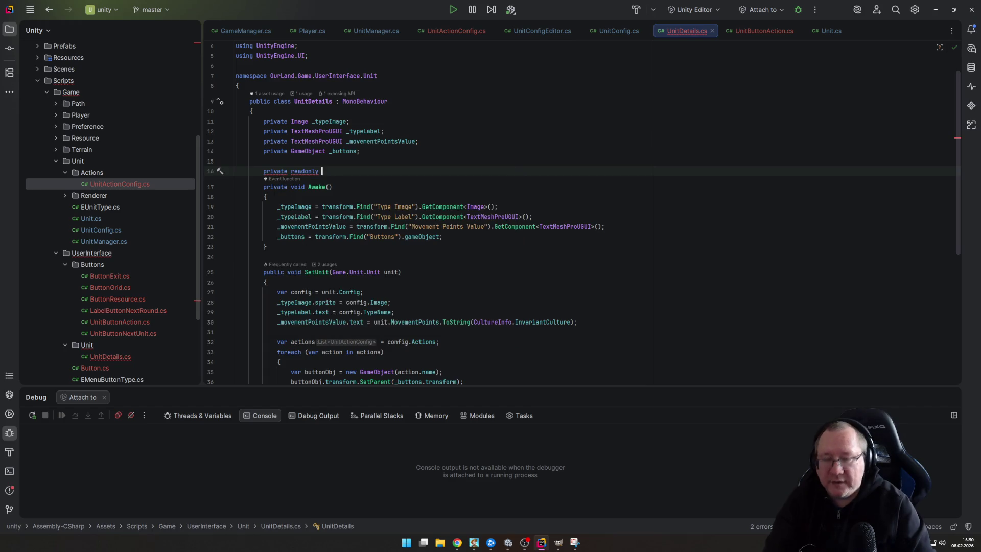
type("List")
key("Return")
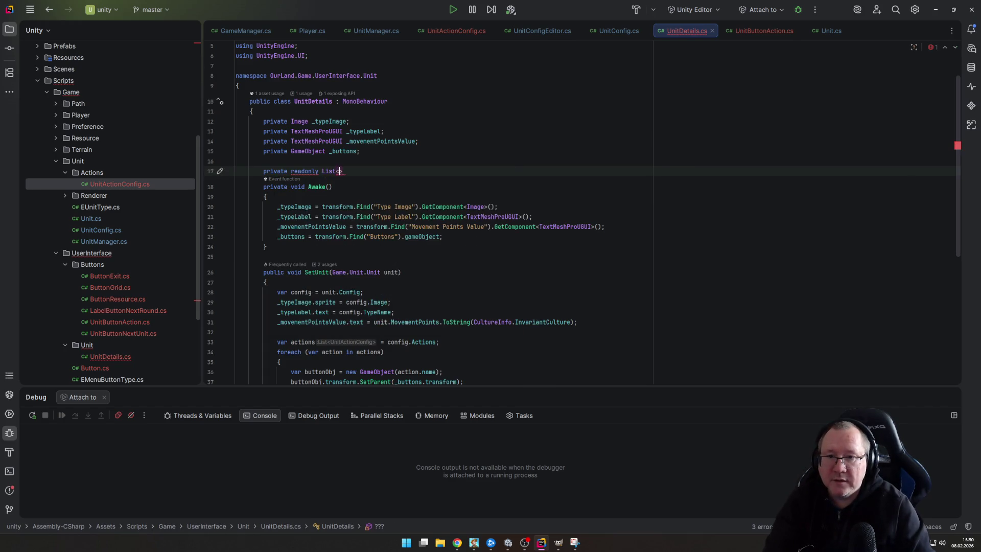
key("Tab")
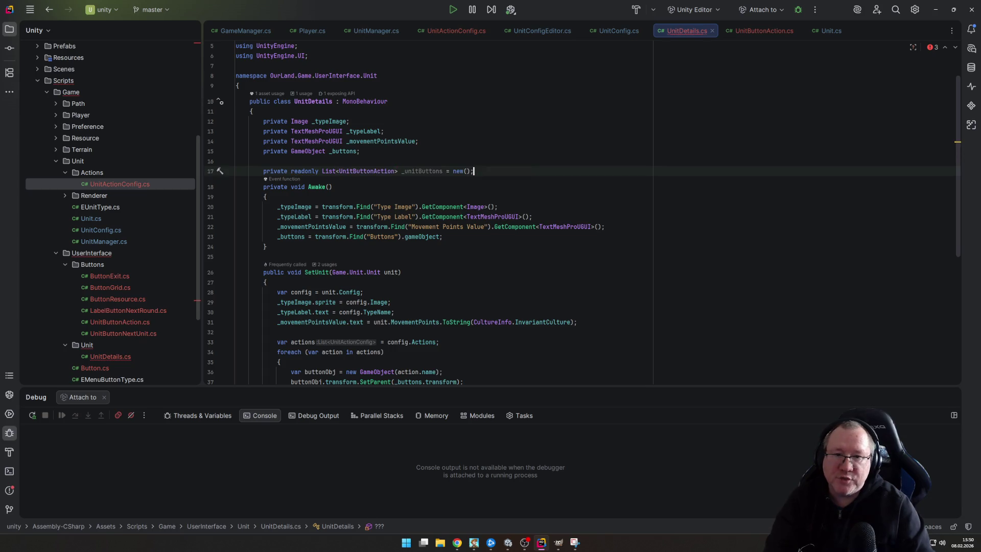
key("Return")
key("Escape")
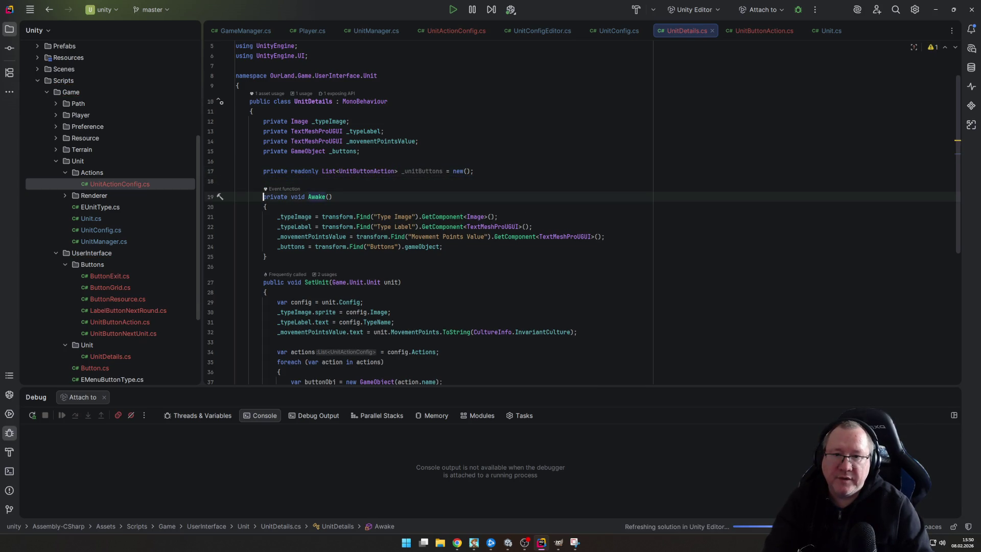
Rename the new field from _unitButtons to _actionButtons
left_click(443, 171)
left_click(401, 170)
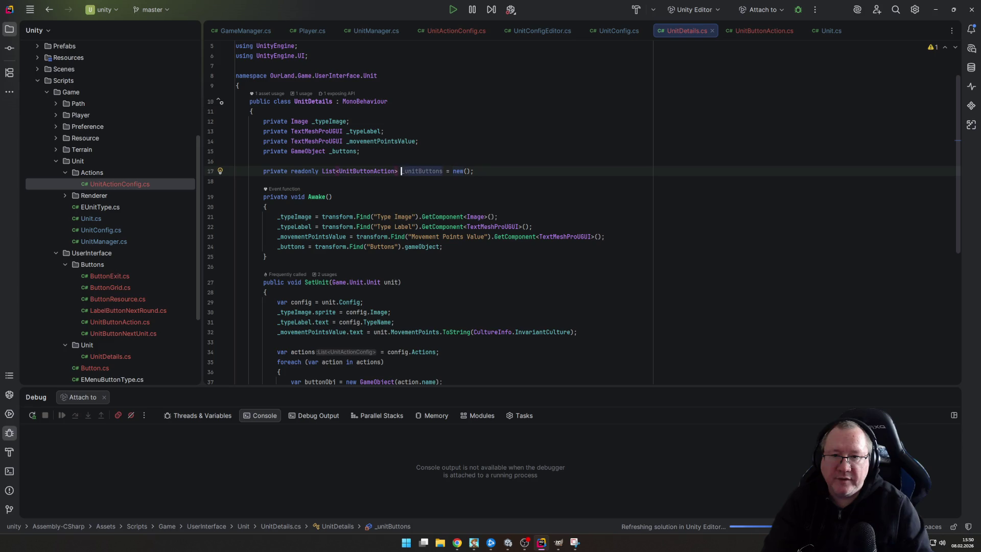
key("Delete")
key("Delete")
key("Delete")
type("action")
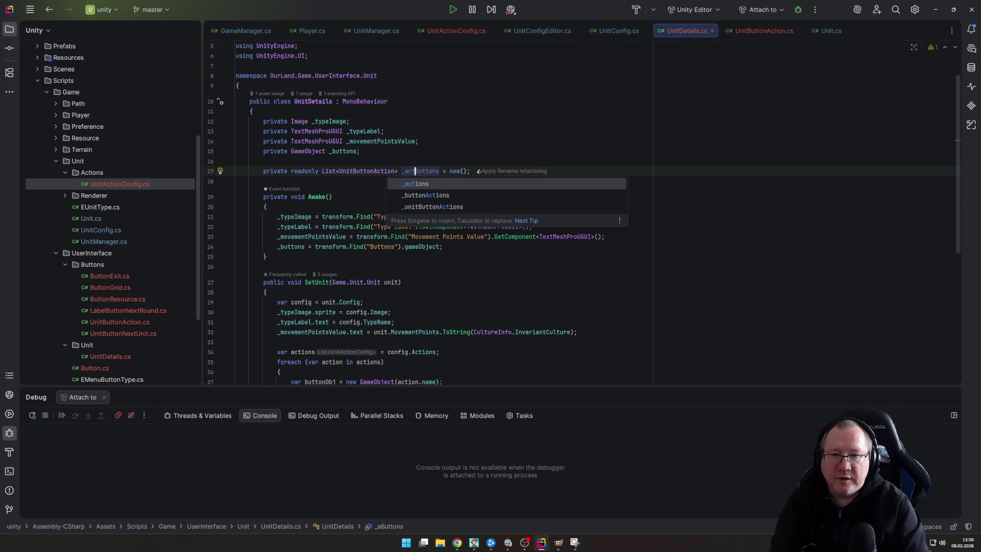
key("Return")
In SetUnit, add a foreach over _actionButtons that calls Destroy(button.gameObject)
key("Down")
key("Down")
key("Down")
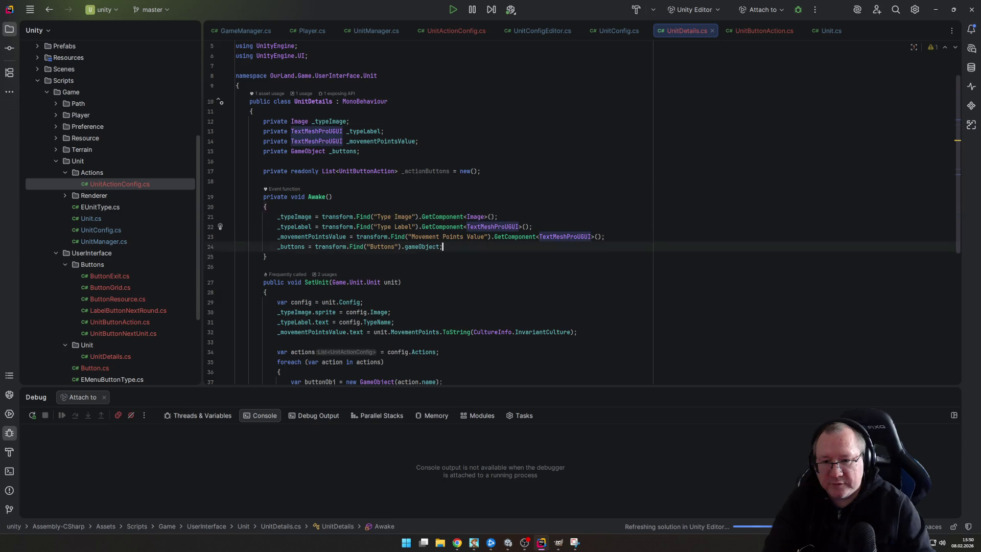
key("ctrl+End")
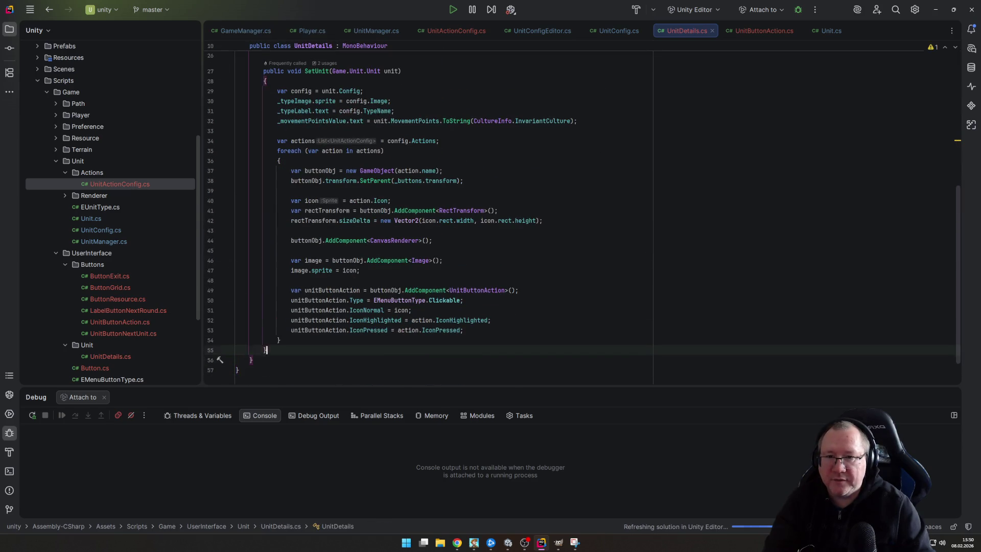
left_click(361, 270)
key("Down")
key("Down")
key("Down")
key("Up")
key("Up")
key("Up")
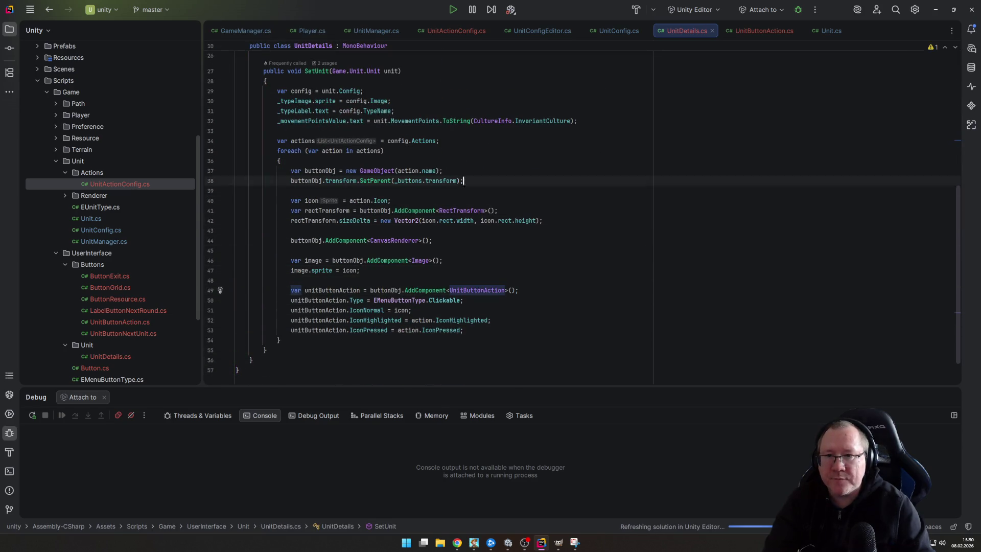
key("Up")
key("Return")
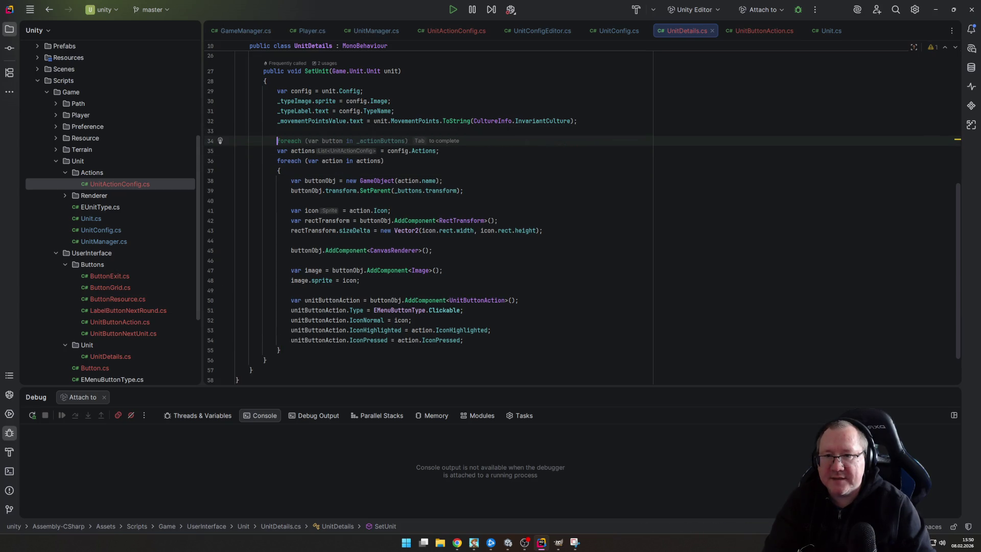
type("for")
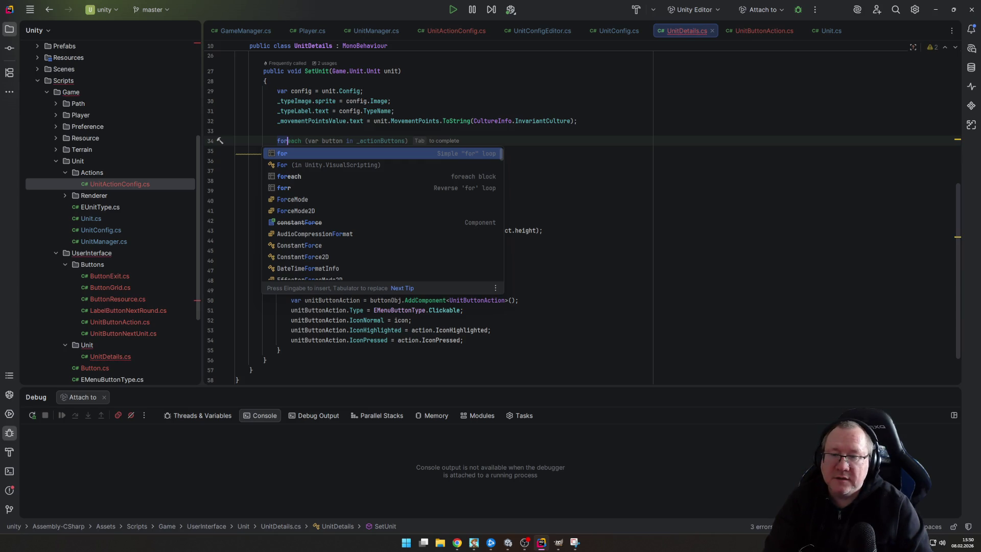
key("Tab")
key("Return")
type("{")
key("Return")
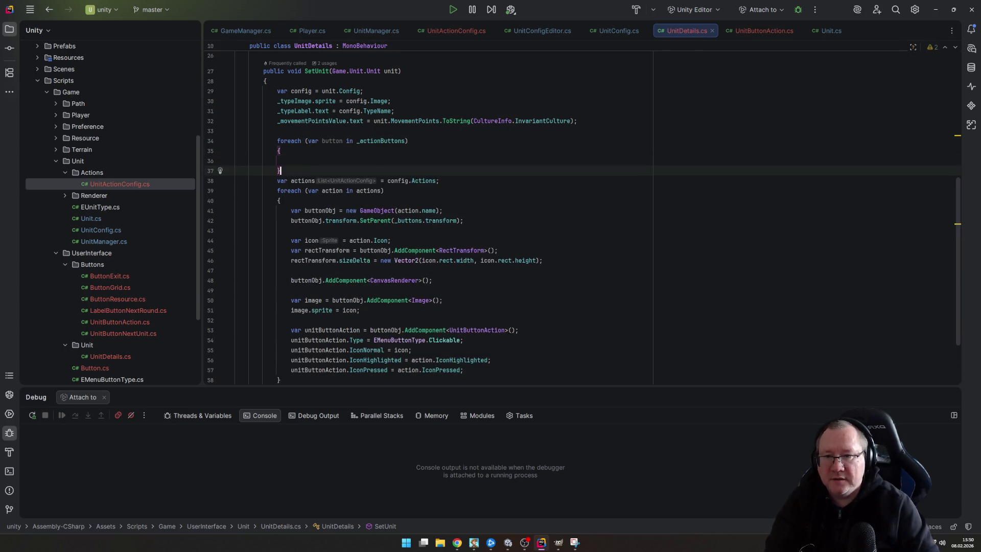
key("Return")
key("Up")
key("Up")
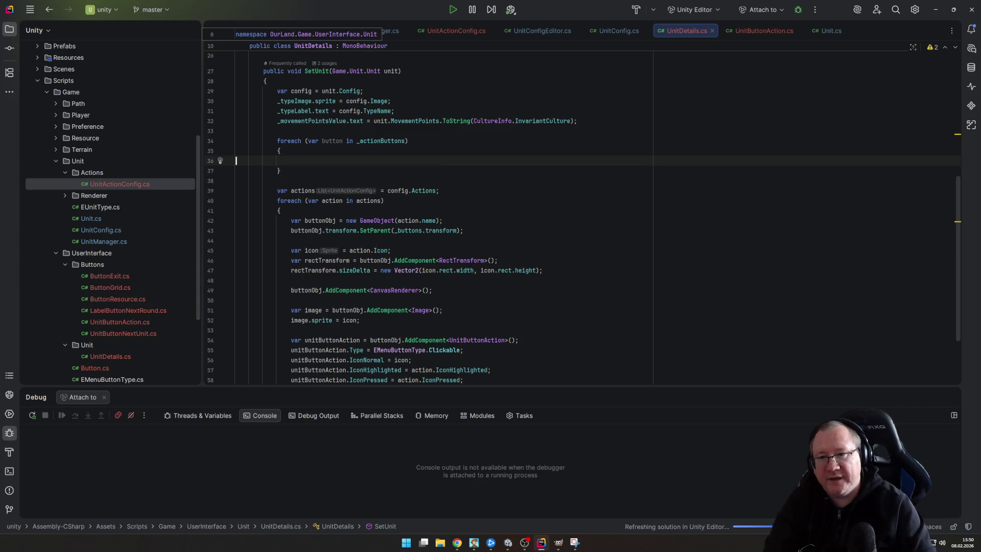
type("Des")
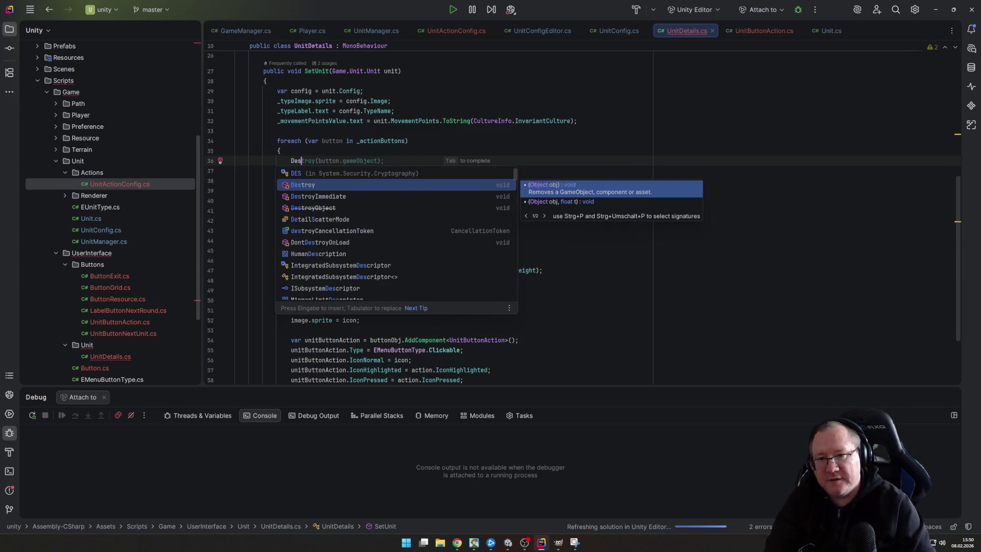
key("Tab")
Call _actionButtons.Clear() after the destroy loop and save the file
key("Down")
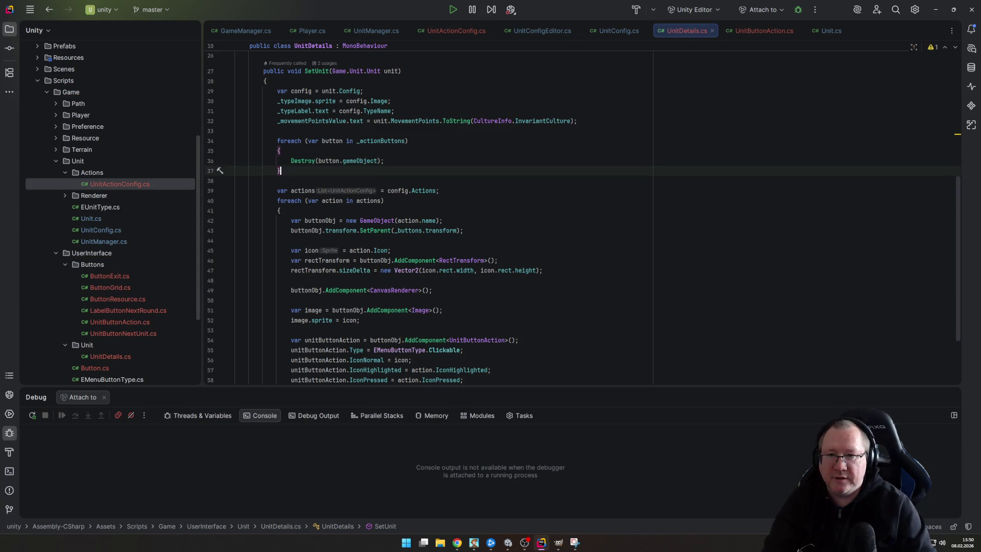
key("Return")
type("_ac")
key("Tab")
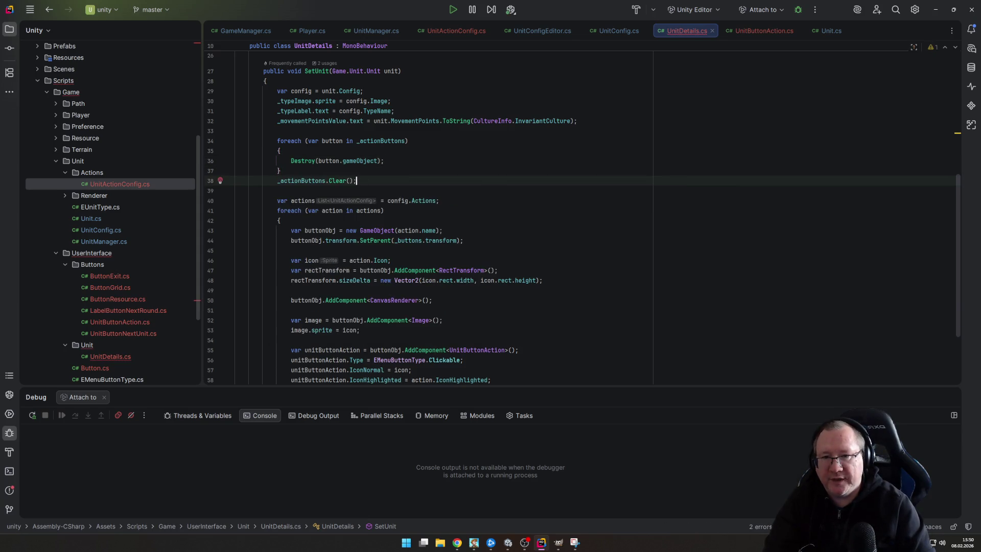
key("ctrl+s")
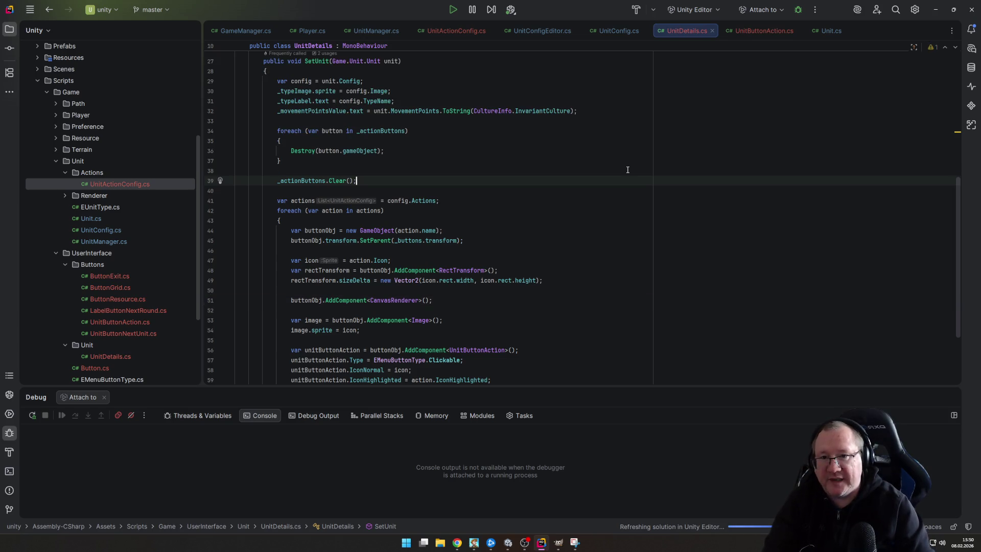
Add each created button with _actionButtons.Add(unitButtonAction), then open a line after sizeDelta
key("Down")
key("Down")
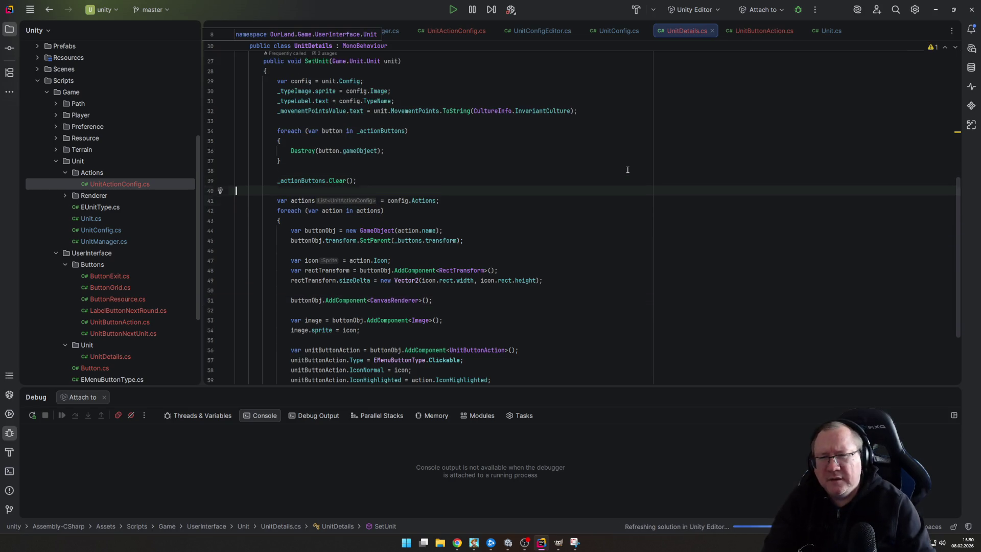
key("Down")
key("Down")
key("Down")
key("Down")
key("Down")
key("Down")
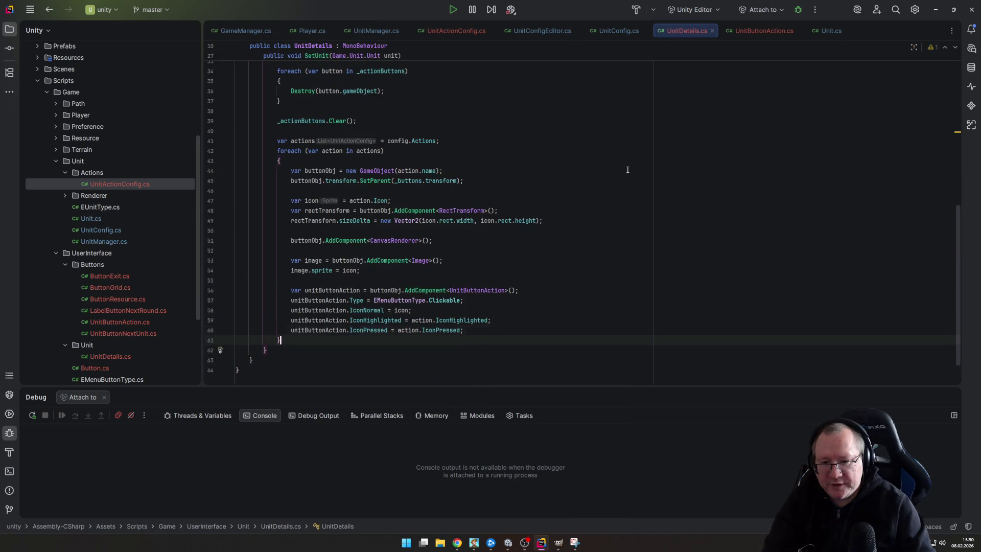
type("_actionButtons.Add(unitButtonAction);")
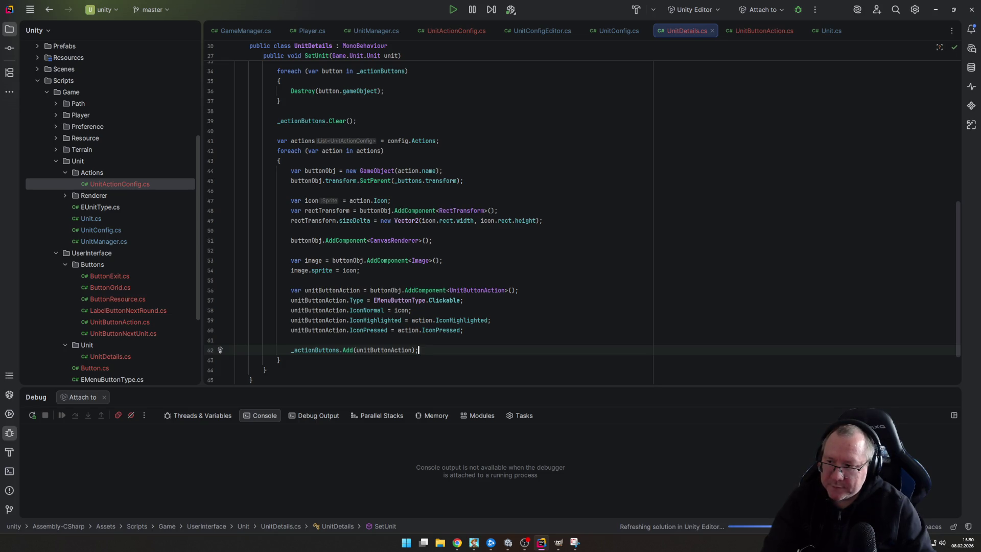
key("Up")
key("Up")
key("Up")
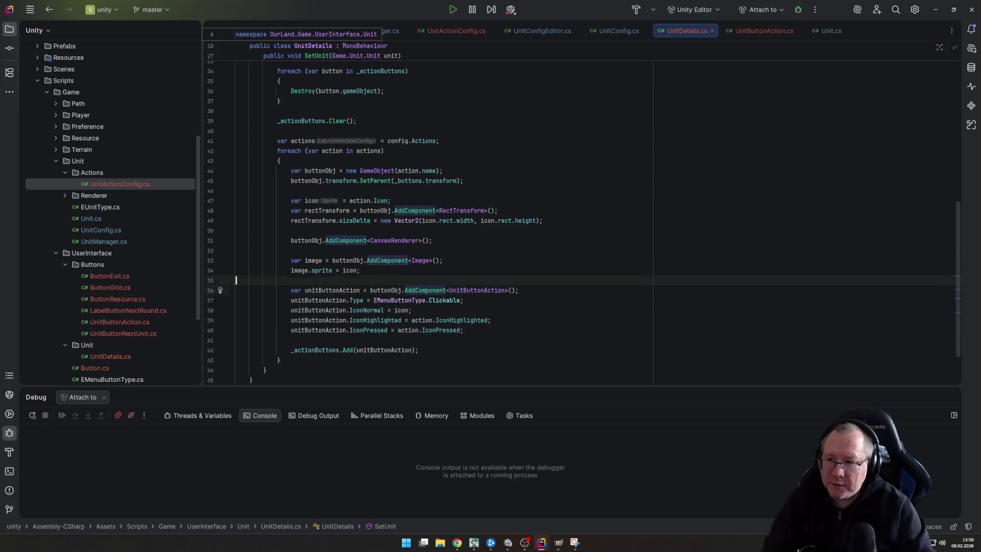
key("Left")
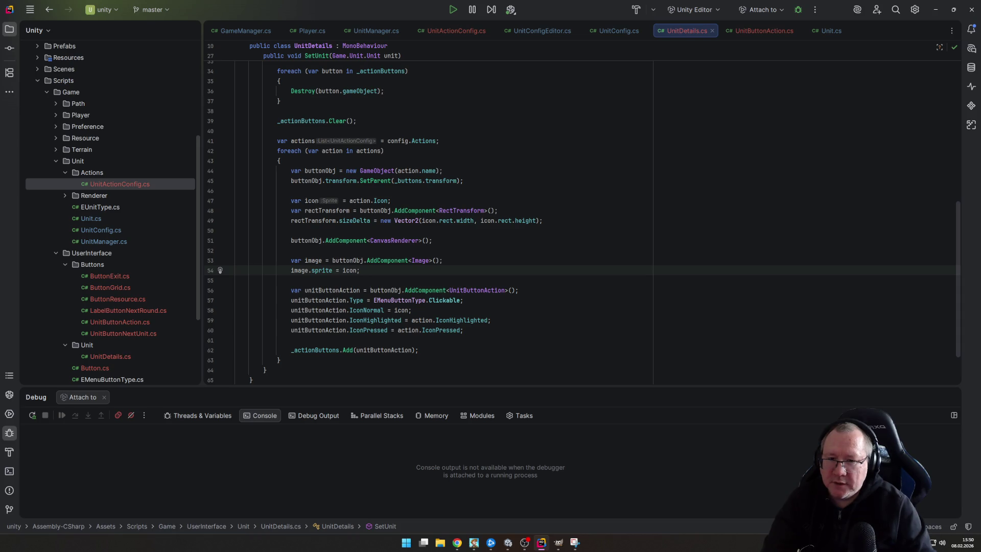
key("Up")
key("Up")
key("Up")
key("Down")
key("Down")
key("Down")
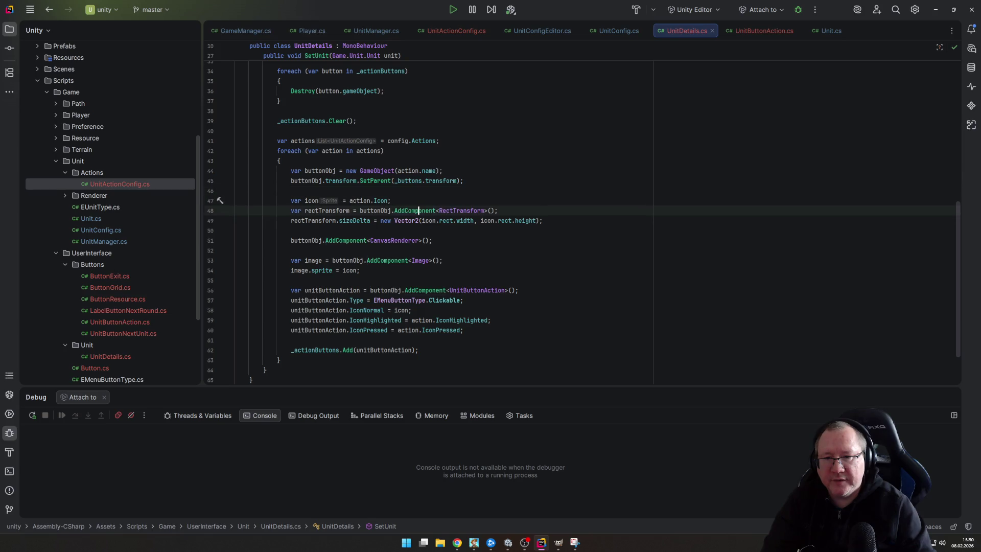
key("Down")
key("End")
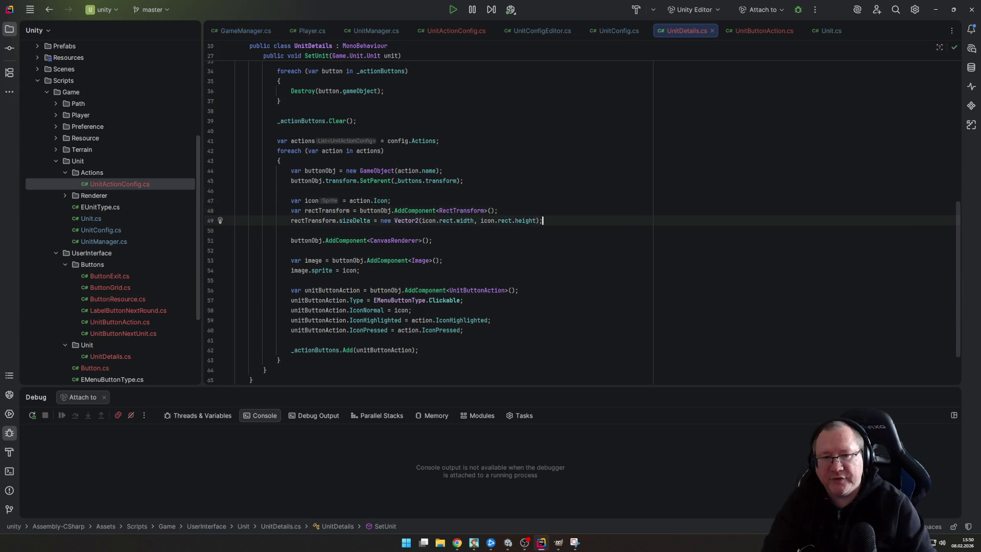
key("Return")
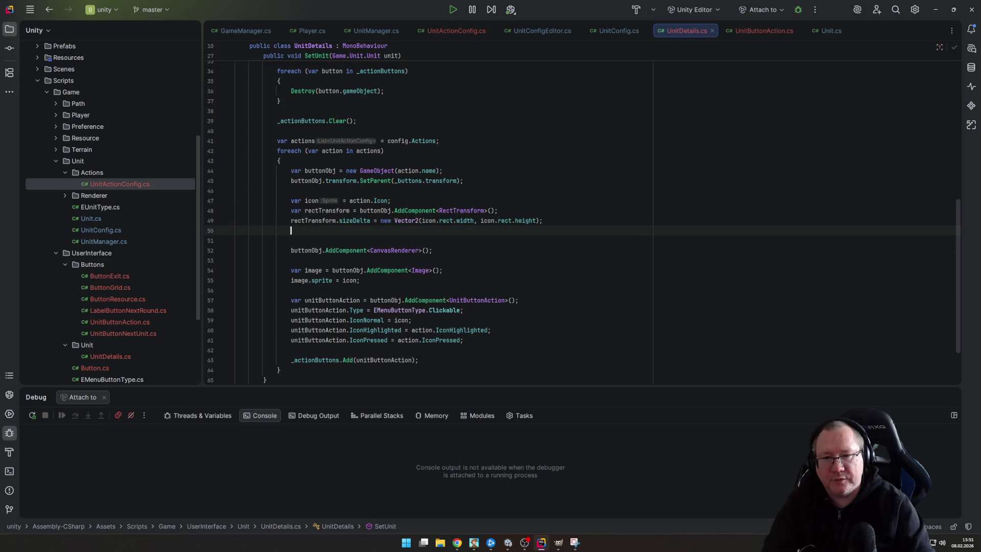
Type rectTransform.a and browse its anchor member suggestions, then dismiss them and switch to Unity
type("rectTransform")
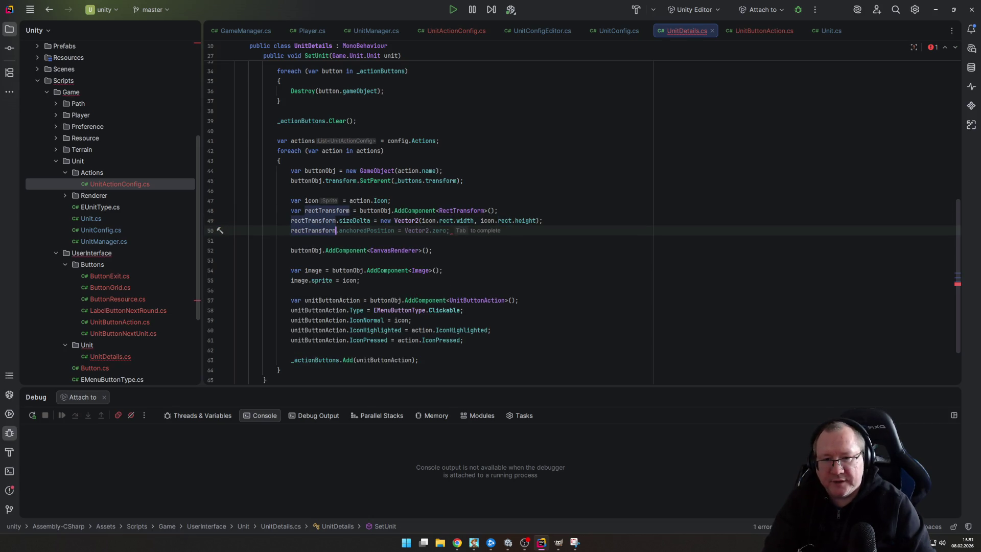
type(".ac")
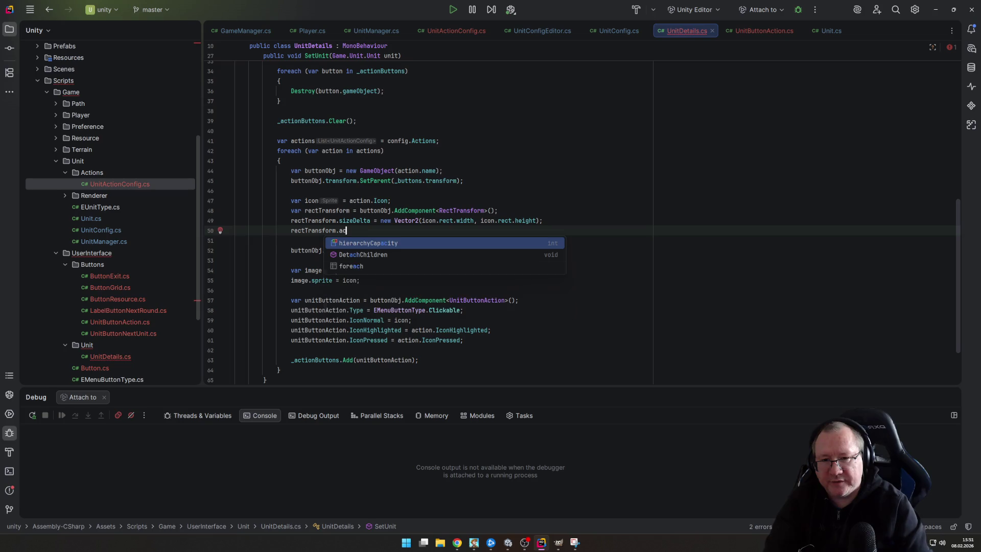
key("BackSpace")
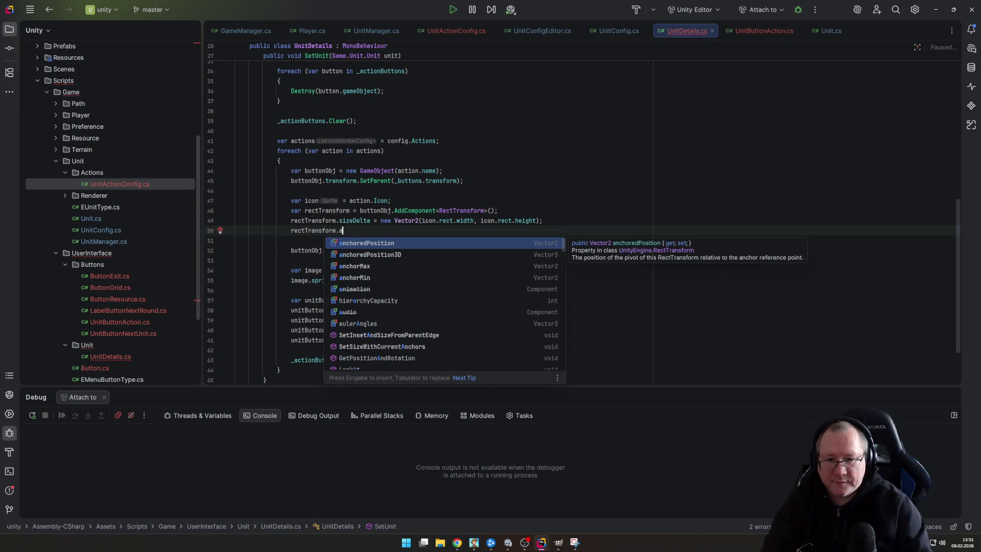
key("Down")
key("Down")
key("Down")
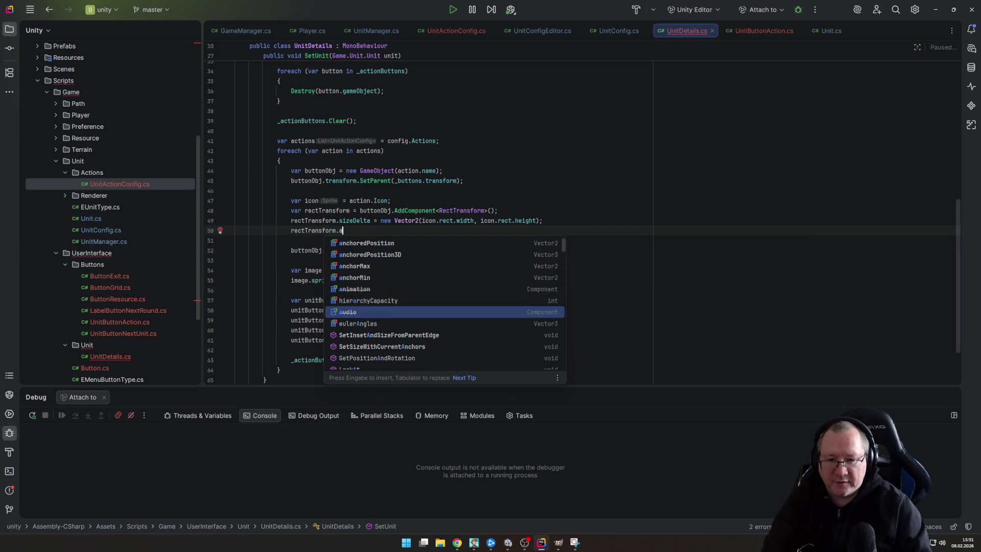
key("Down")
key("Down")
key("Down")
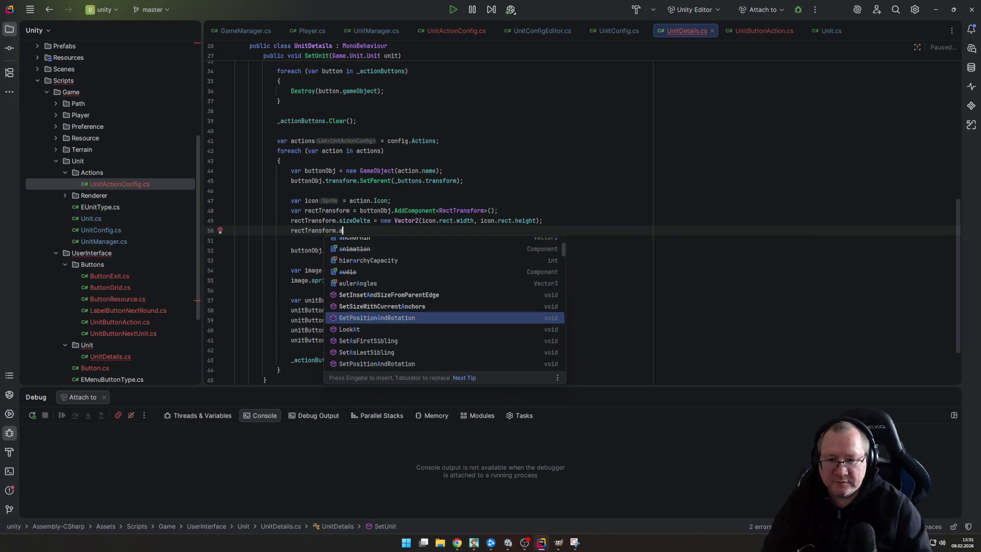
key("Down")
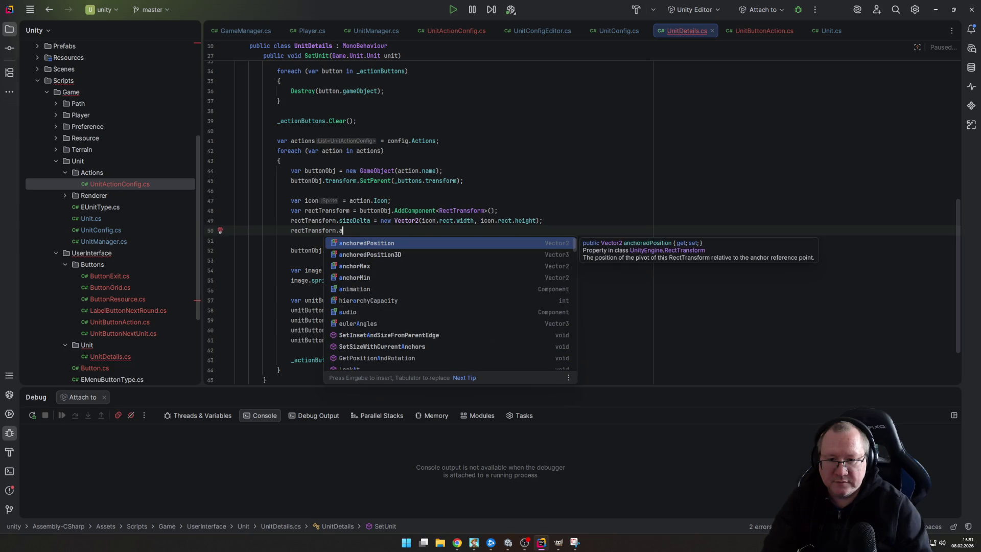
key("Down")
key("Down")
key("Up")
key("Up")
key("Escape")
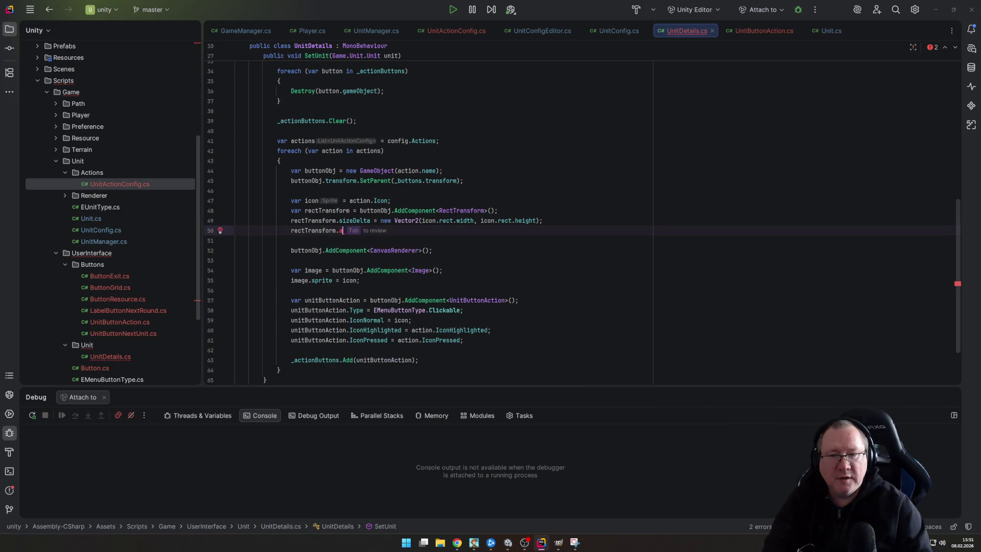
key("alt+Tab")
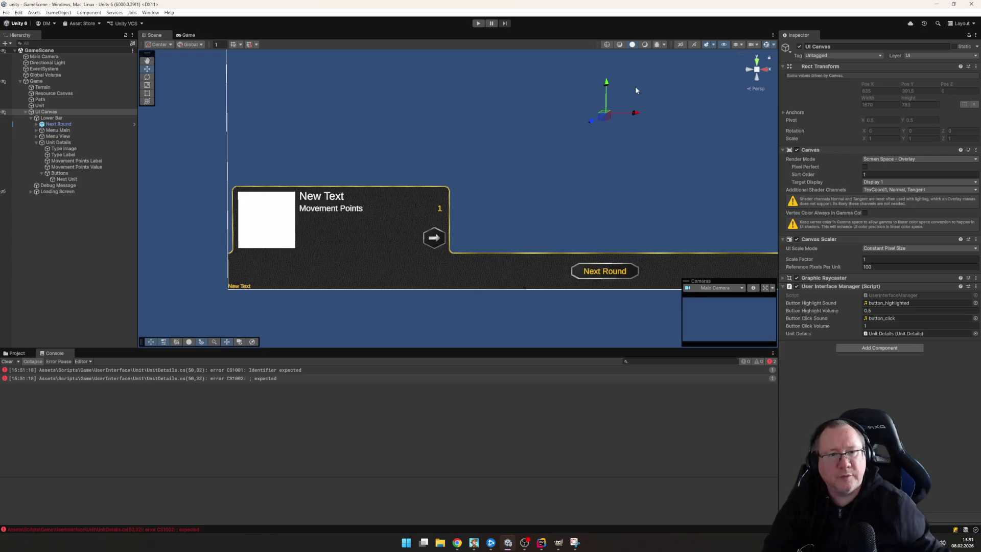
View the Next Unit button's anchor presets without changing them, then return to Rider
left_click(318, 302)
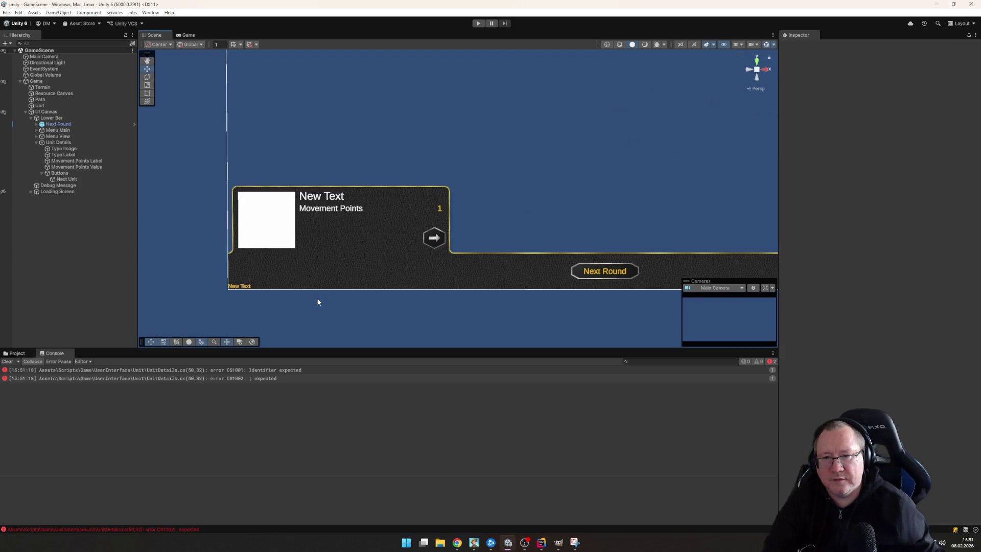
left_click(434, 237)
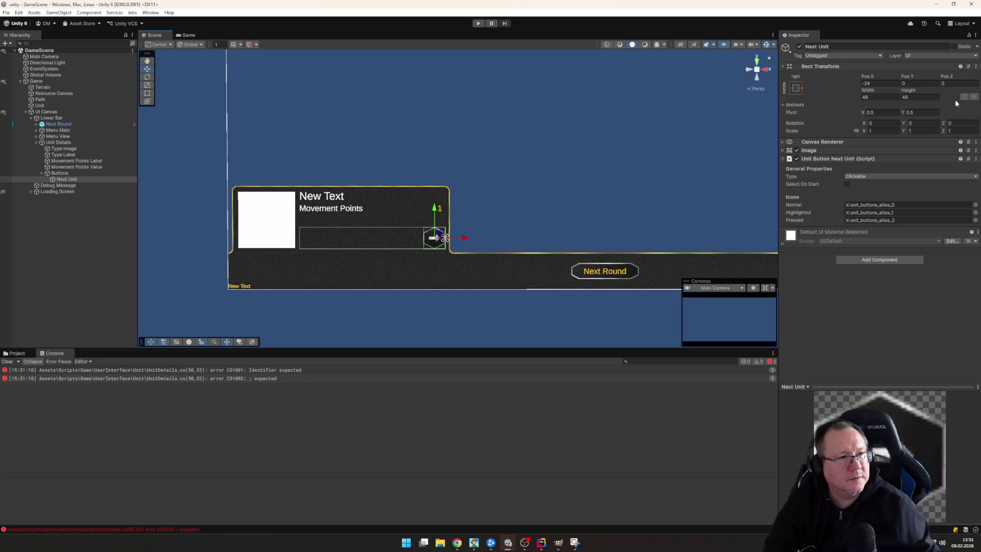
left_click(796, 89)
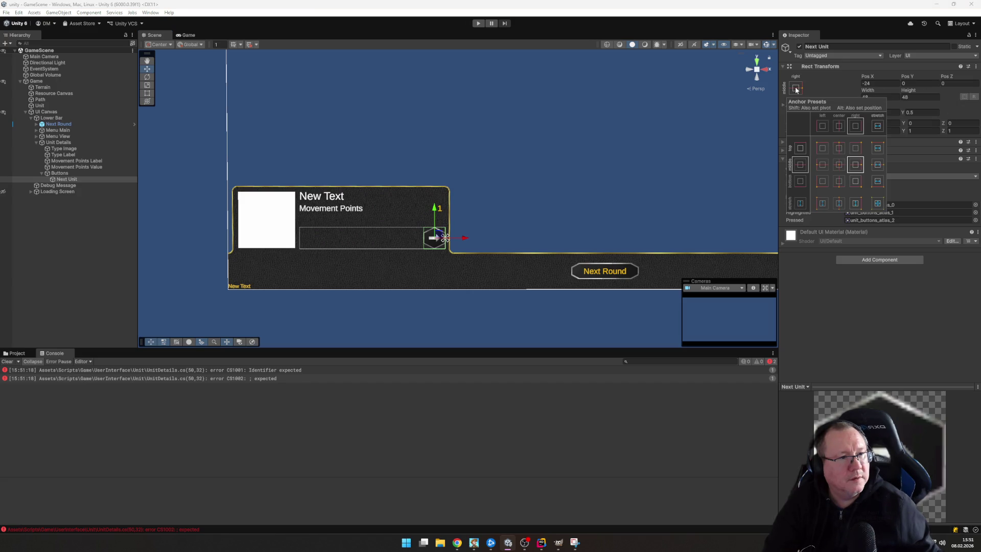
left_click(817, 87)
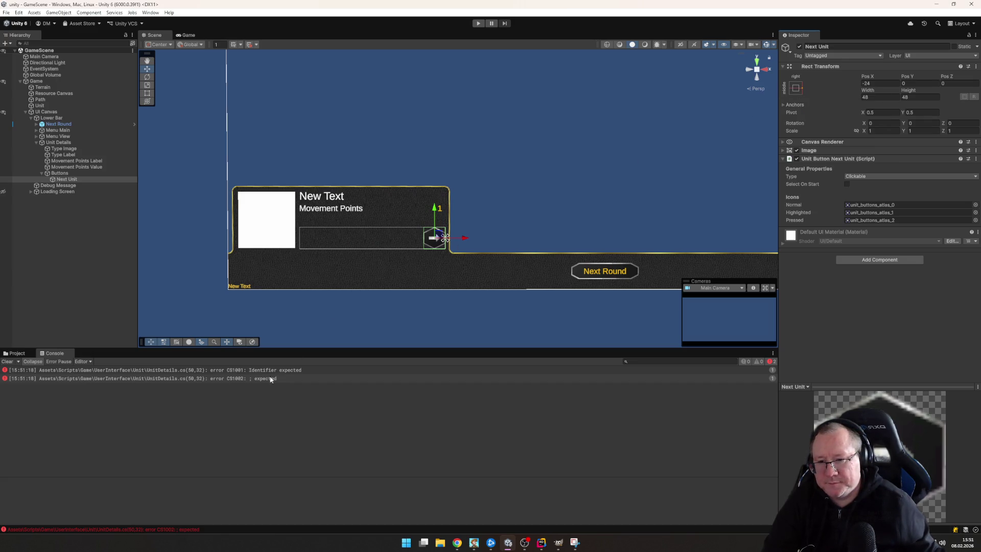
key("alt+Tab")
left_click(388, 280)
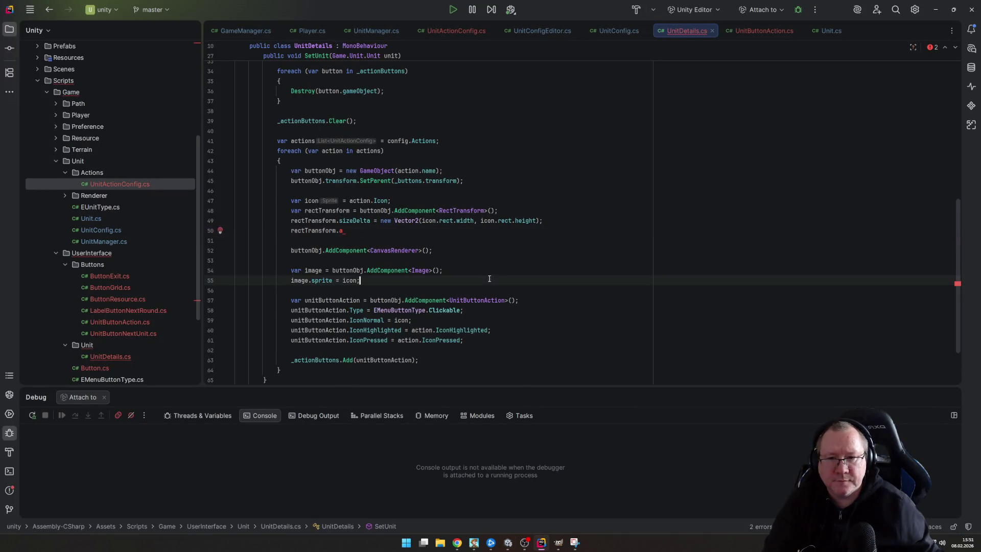
Delete the unfinished rectTransform.a line 50 and bring the Unity Editor back to the front
left_click(391, 230)
key("ctrl+BackSpace")
key("ctrl+BackSpace")
key("ctrl+BackSpace")
key("BackSpace")
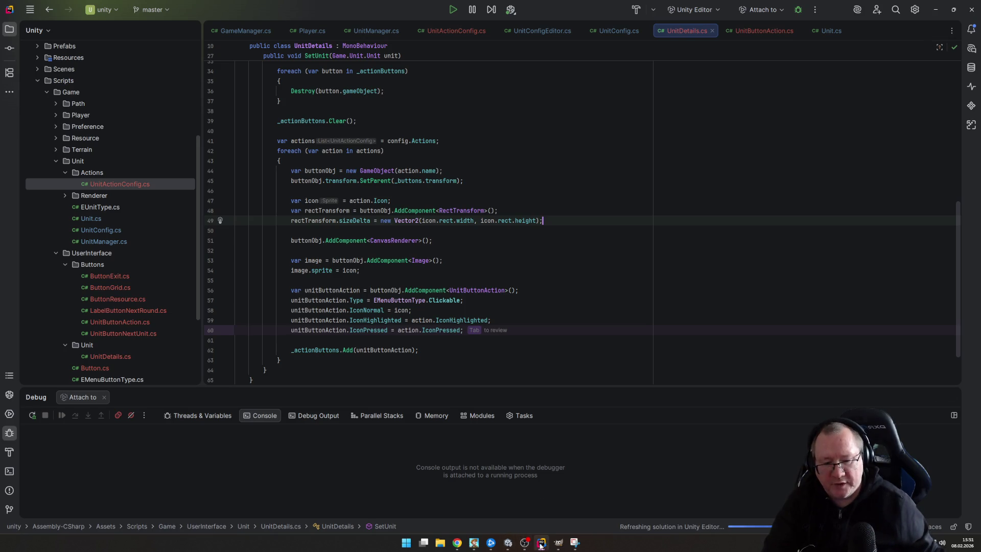
mouse_move(512, 548)
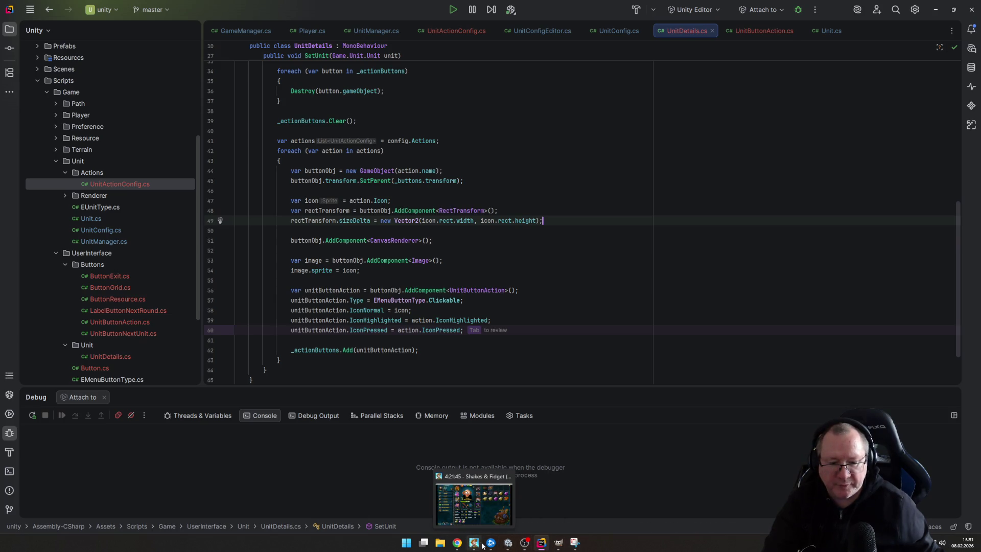
left_click(503, 546)
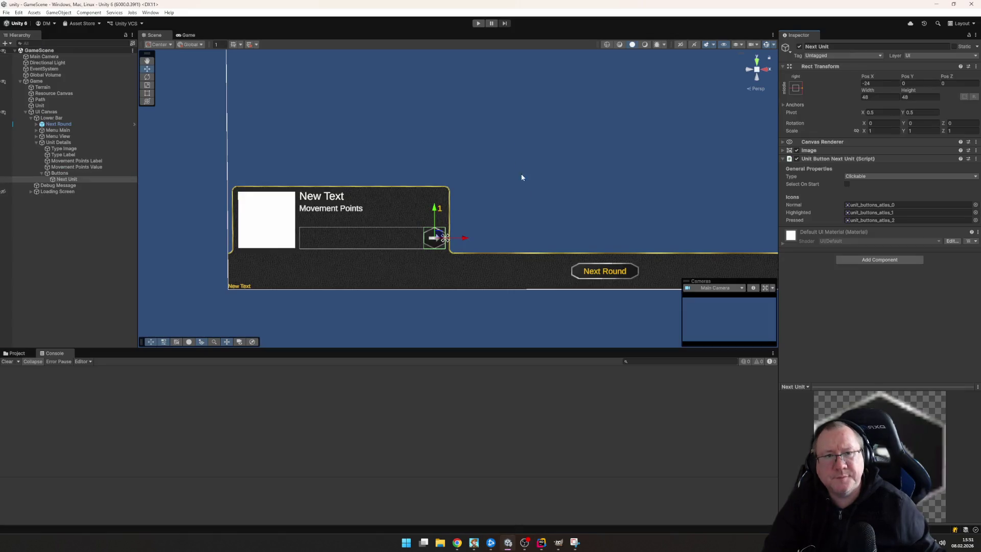
Run the game again, select the right settler to show its buttons, and view the Scene
left_click(477, 23)
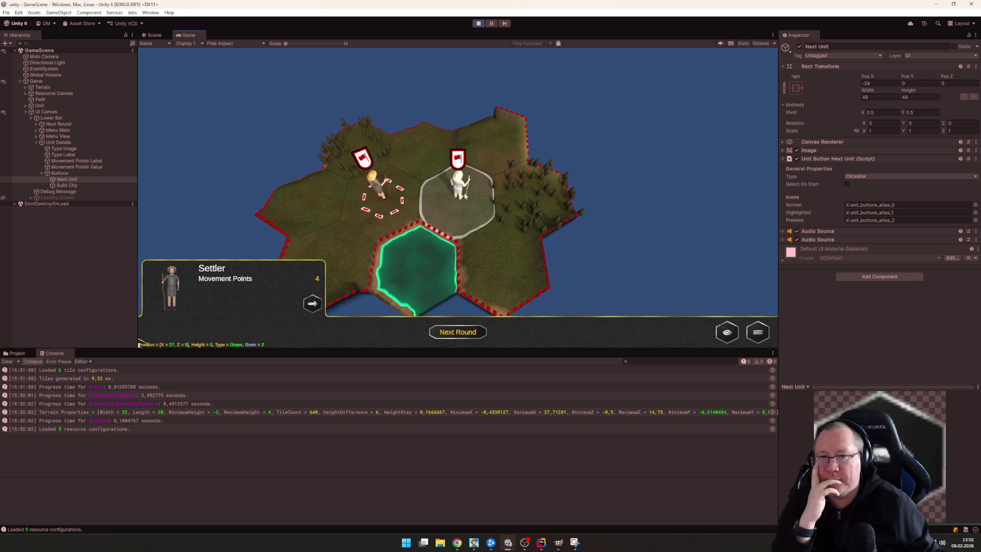
left_click(243, 175)
left_click(378, 189)
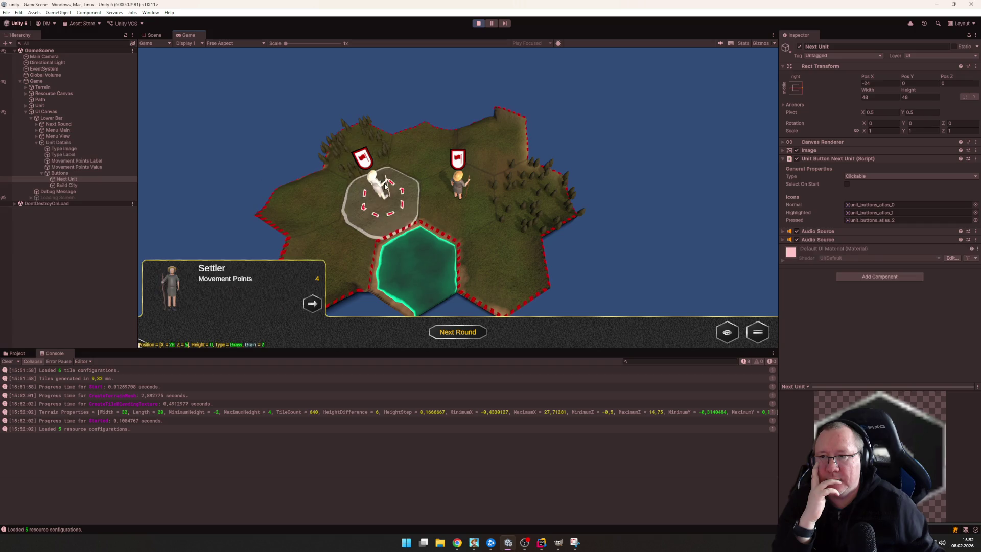
left_click(439, 189)
left_click(439, 190)
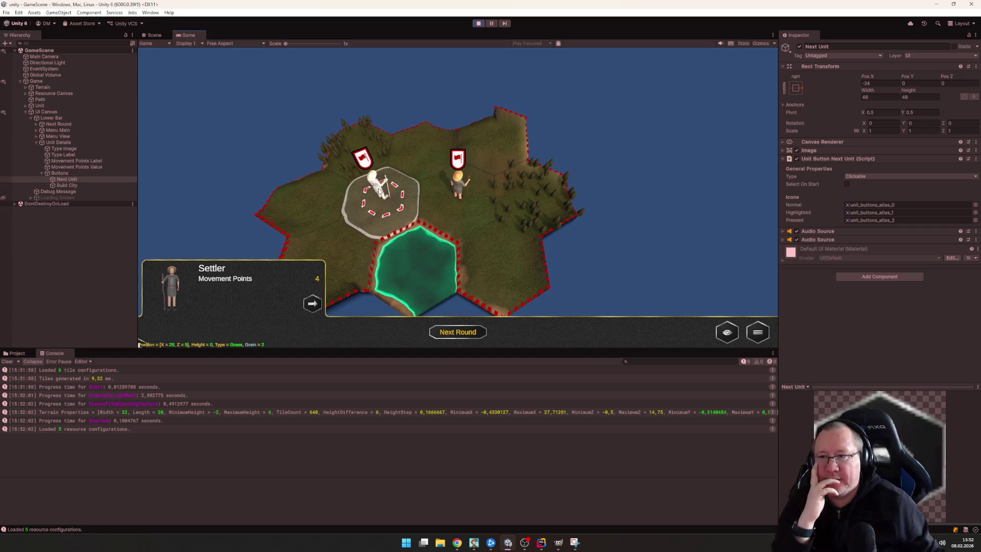
left_click(450, 193)
left_click(458, 195)
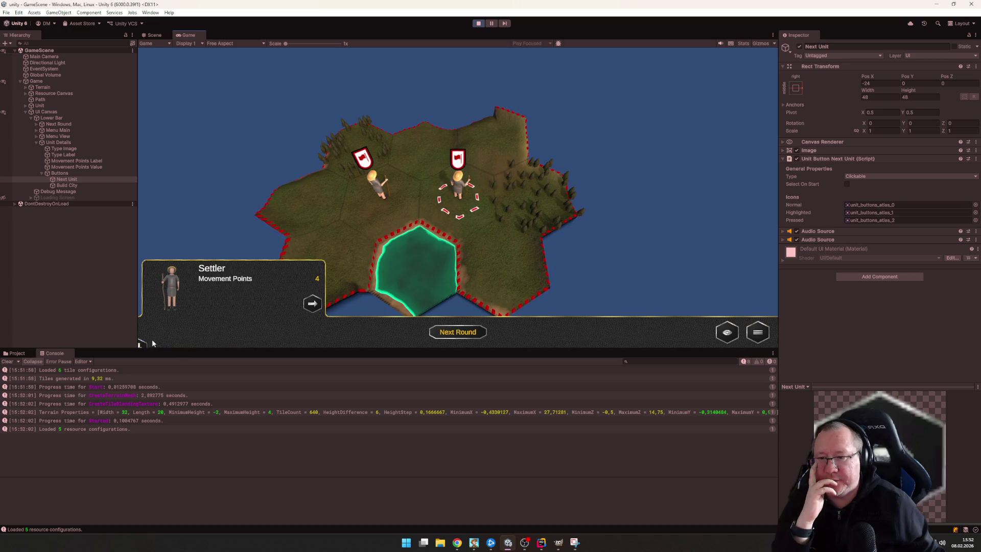
left_click(154, 35)
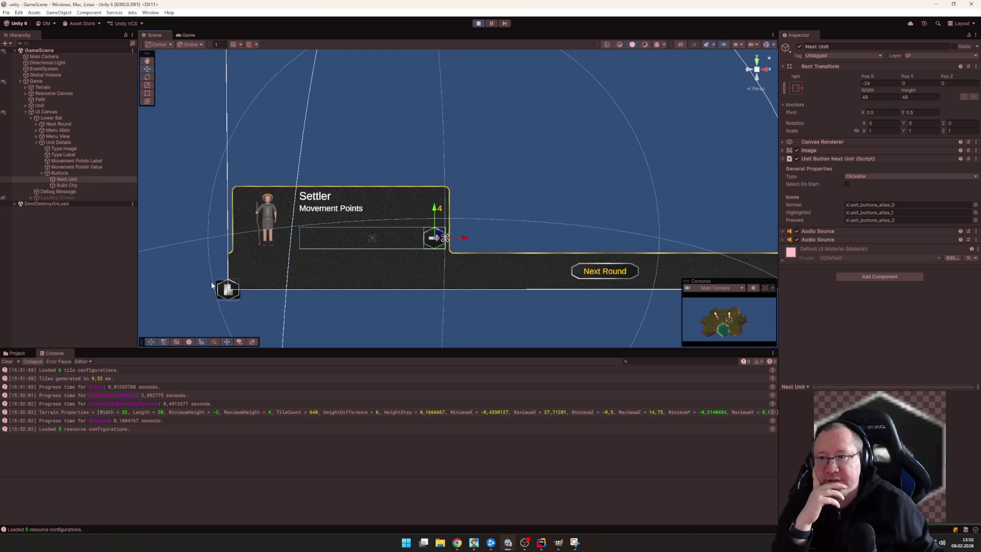
Set the Build City button's Pos X and Pos Y to 0
left_click(82, 185)
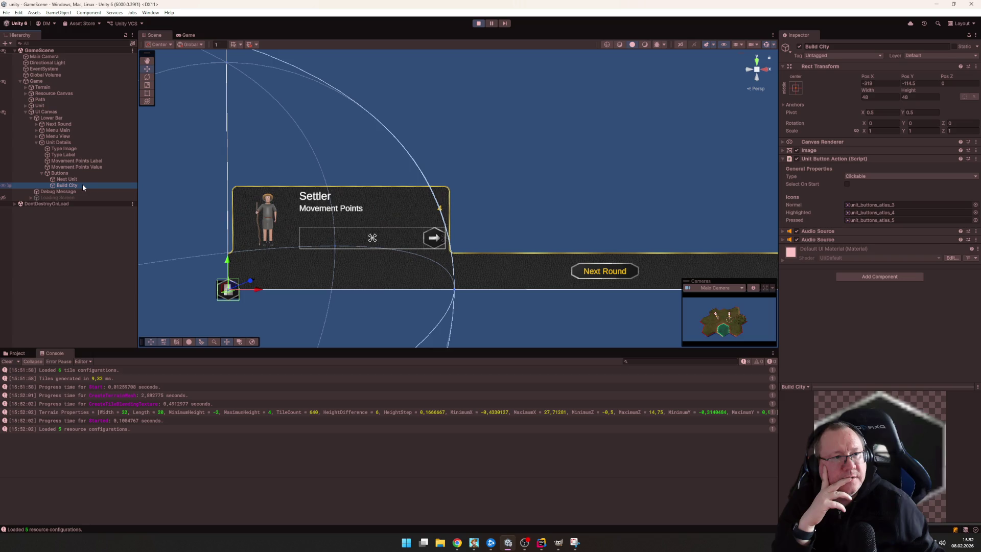
left_click(881, 83)
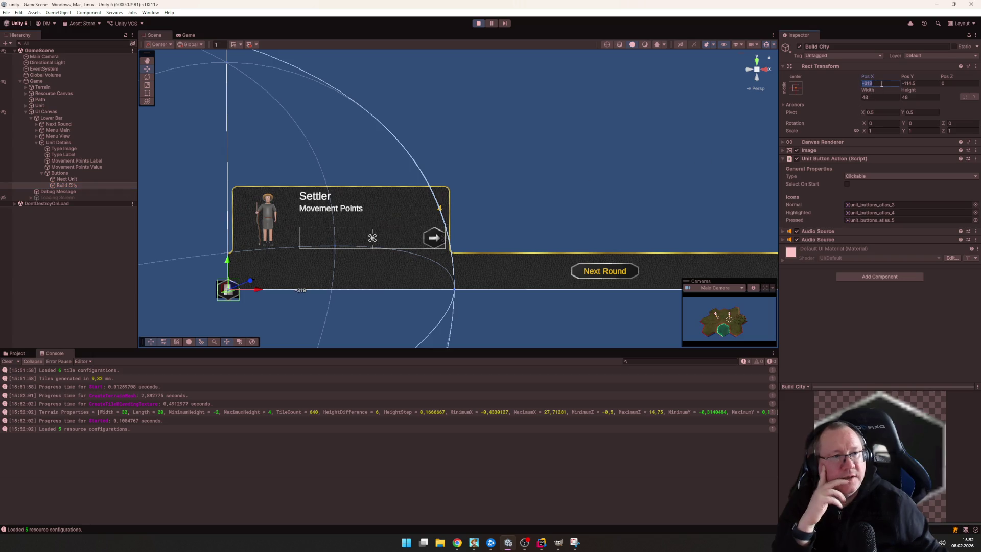
type("0")
key("Tab")
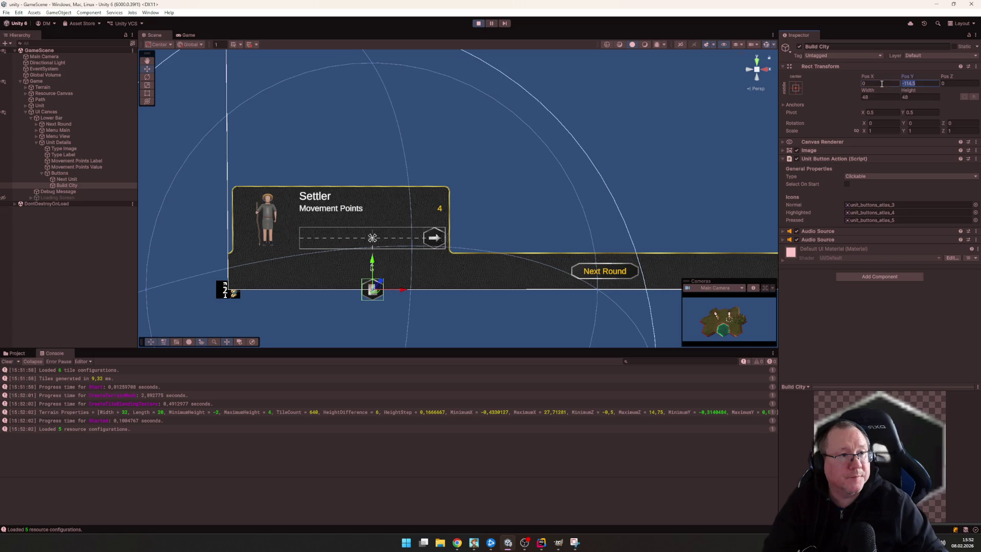
type("0")
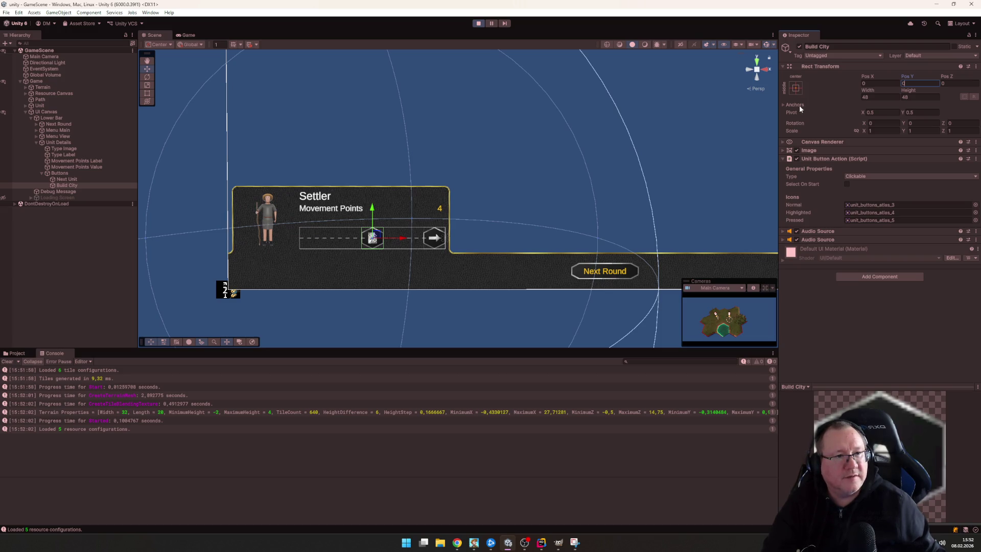
Re-anchor Build City middle-left, then middle-right, ending at Pos X -24 on the Next Unit arrow
left_click(783, 104)
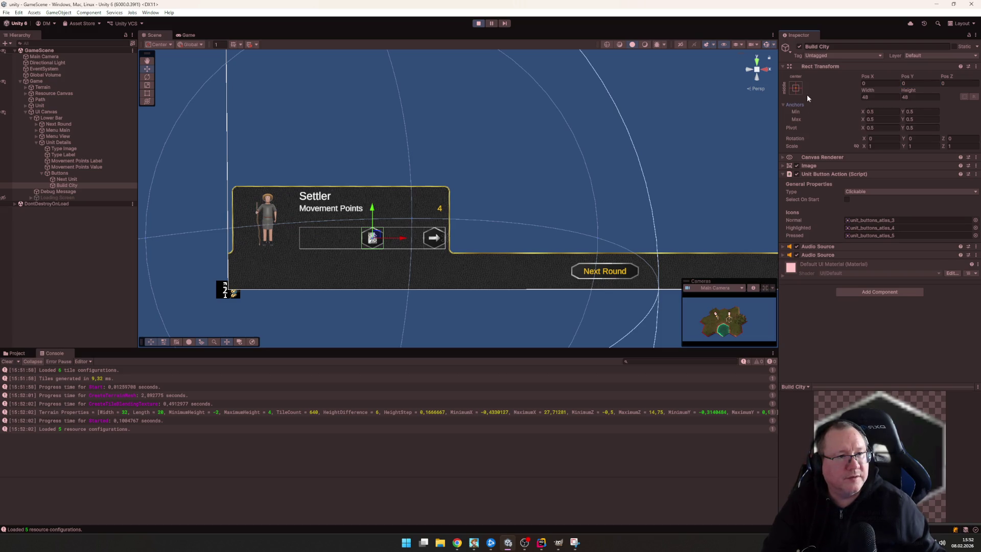
left_click(795, 88)
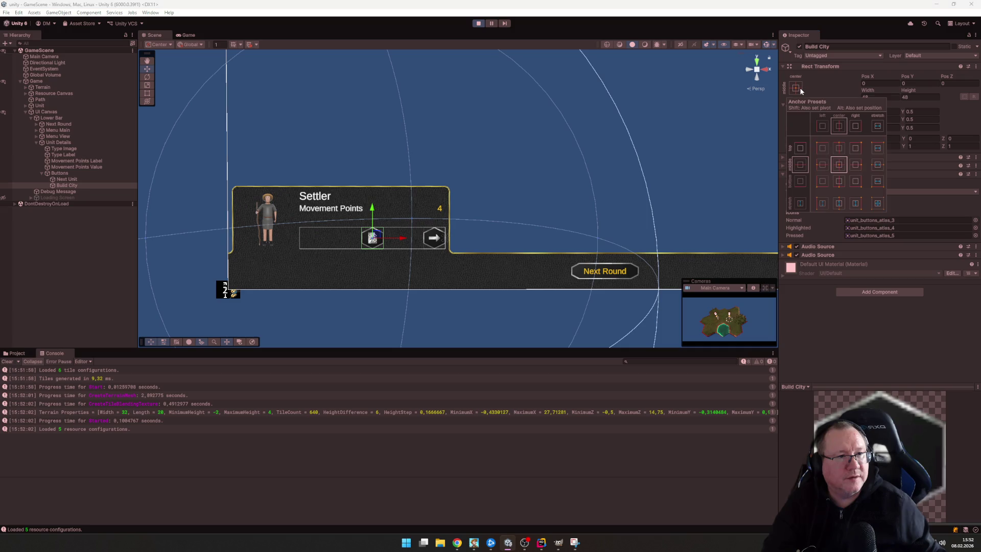
left_click(819, 164)
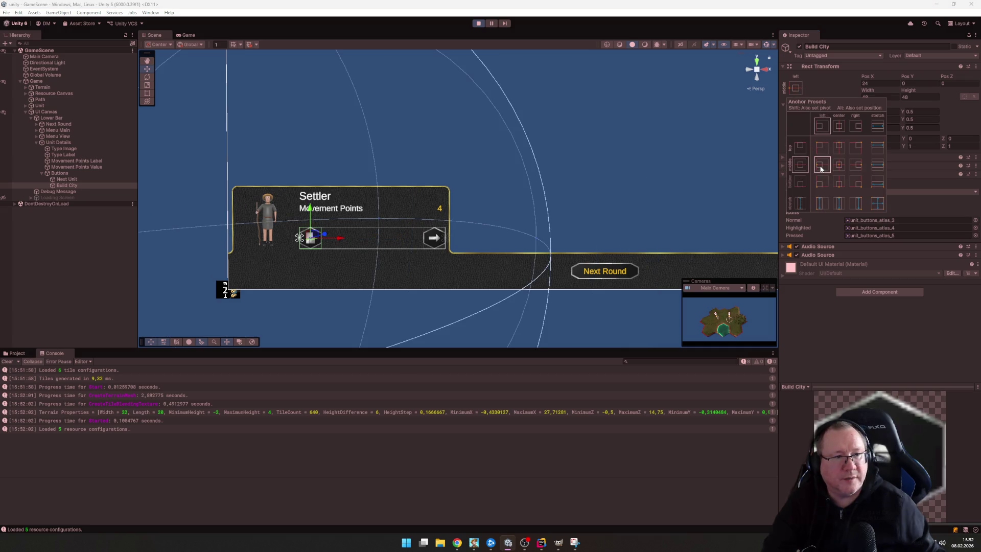
left_click(834, 76)
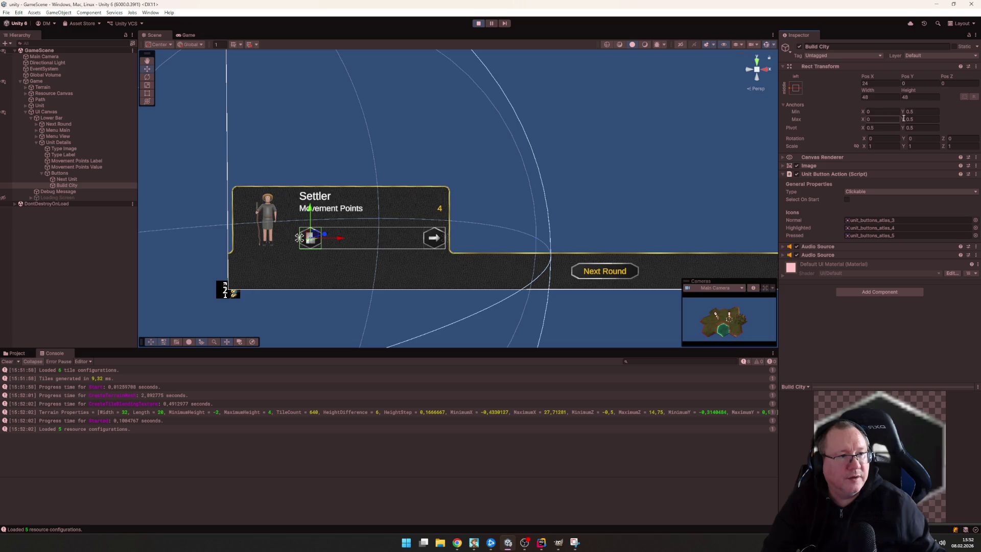
key("Return")
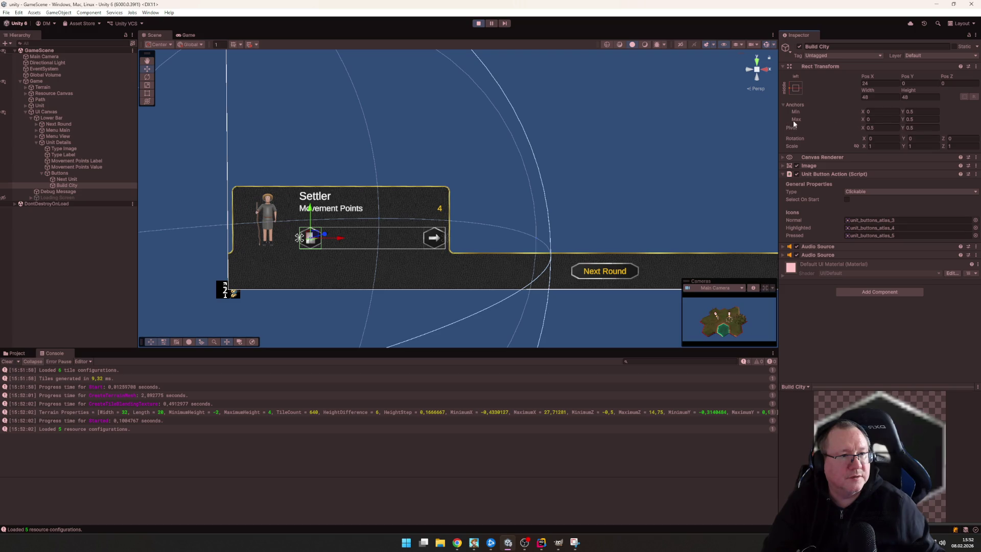
left_click(795, 89)
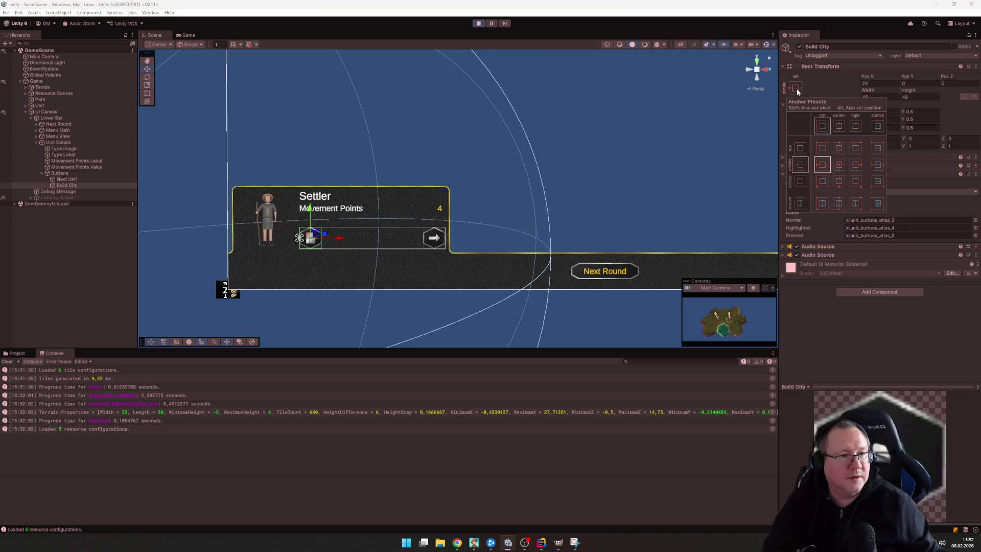
left_click(857, 165)
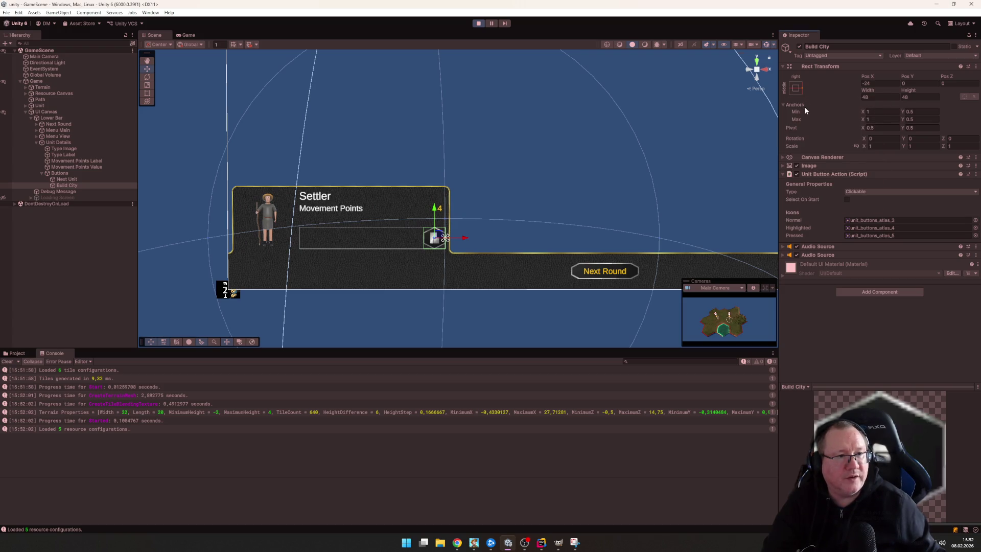
key("alt+Tab")
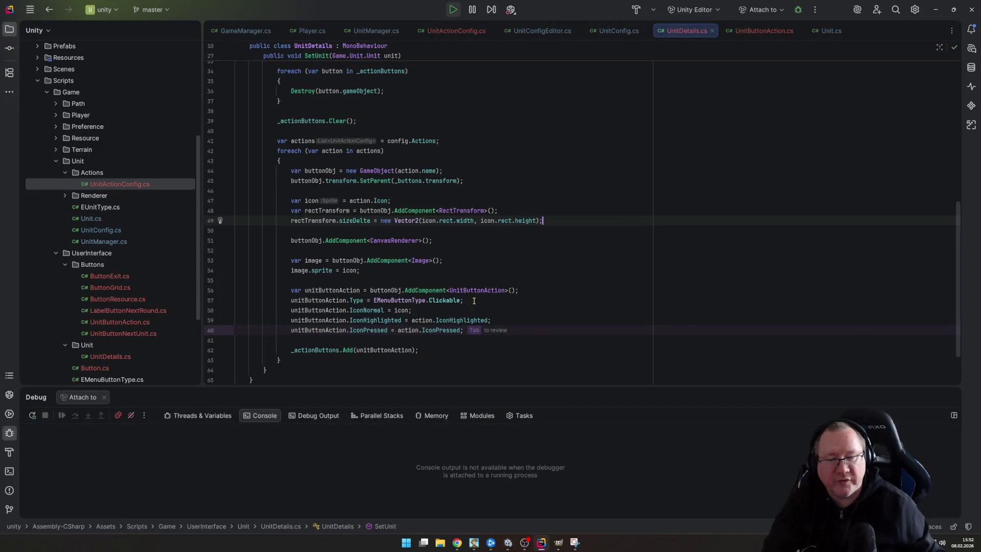
Set rectTransform.anchorMin to new Vector2(0f, 0.5f) and duplicate it as anchorMax
key("Up")
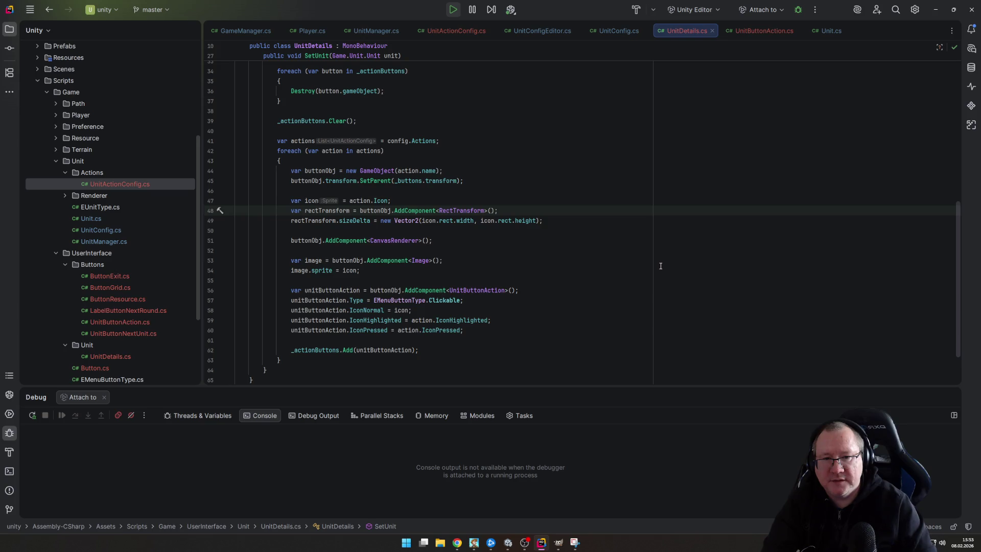
key("Return")
type("rect")
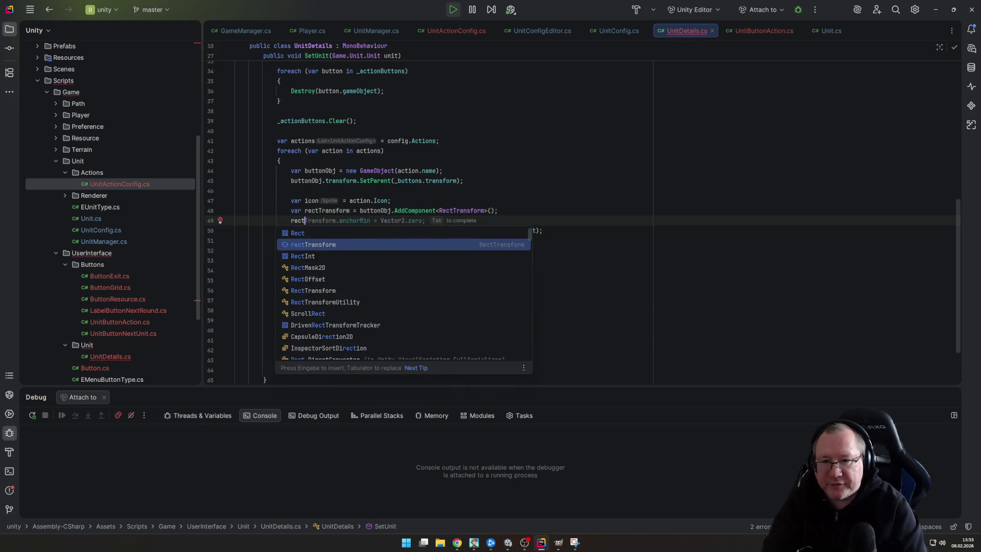
key("Tab")
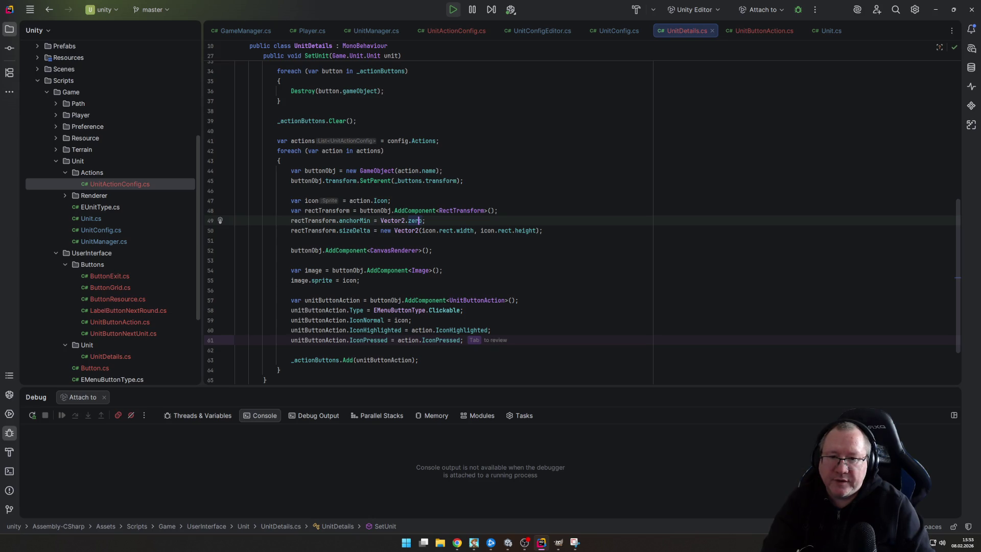
key("ctrl+w")
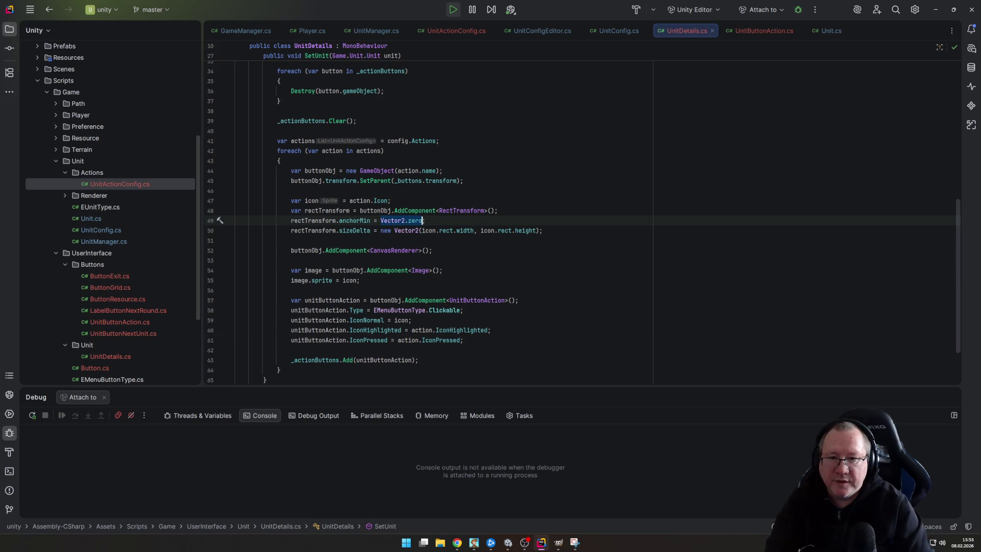
type("new")
key("Return")
type("0f, 0.5f);")
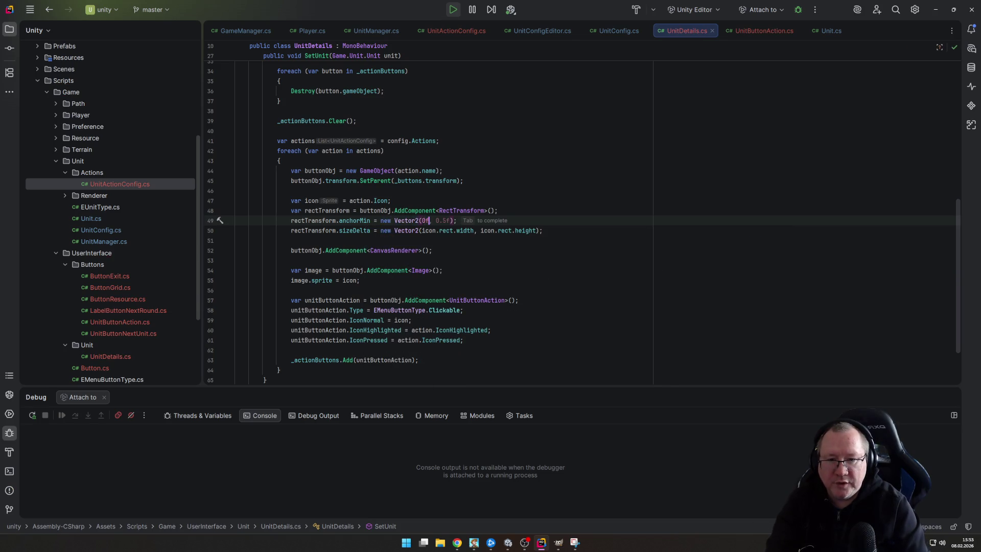
key("Return")
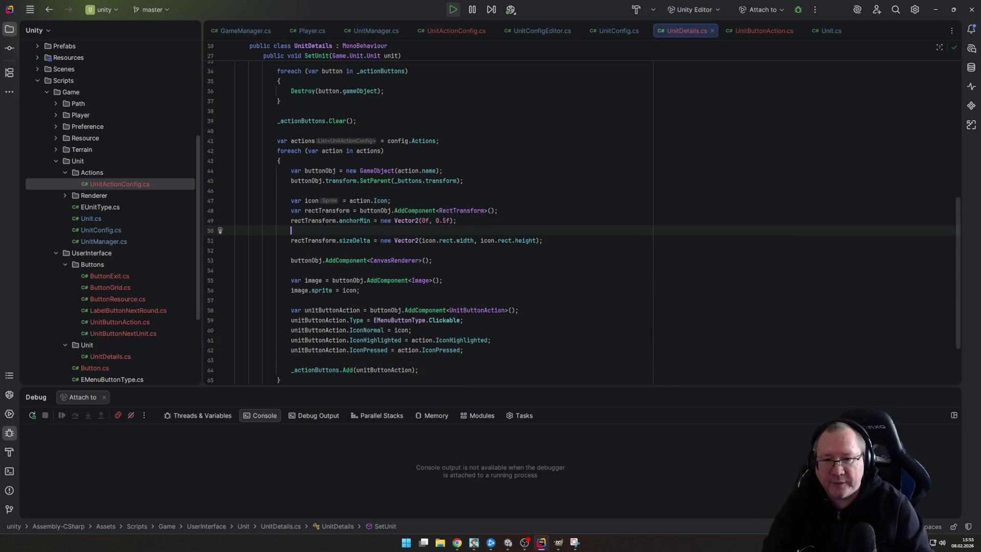
key("Tab")
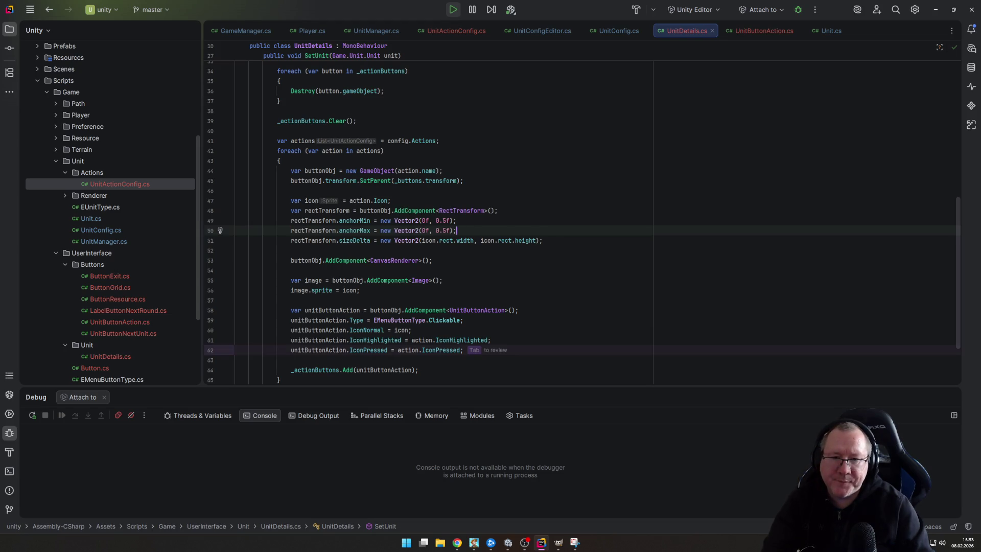
Add rectTransform.anchoredPosition = Vector2.zero after the sizeDelta line
key("Down")
key("Down")
key("Down")
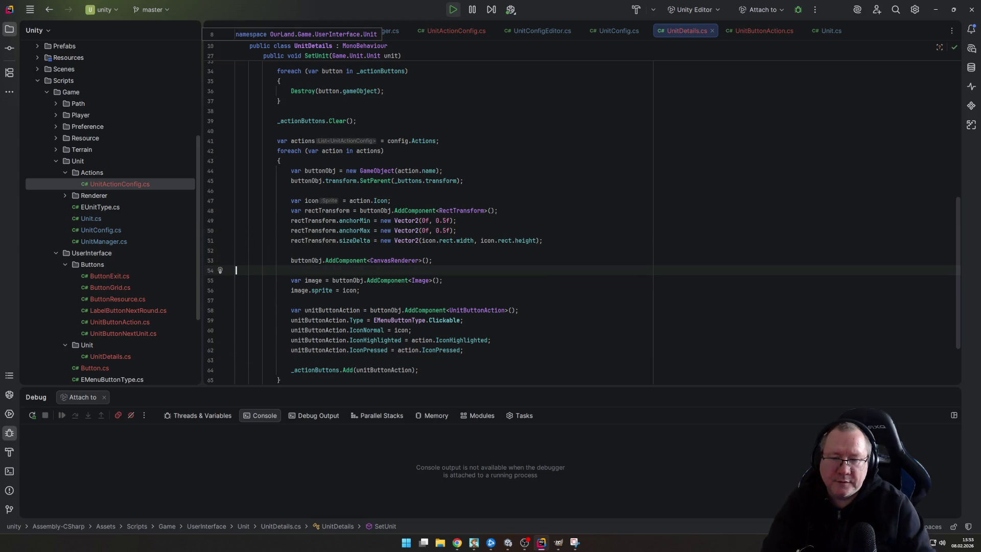
left_click(639, 290)
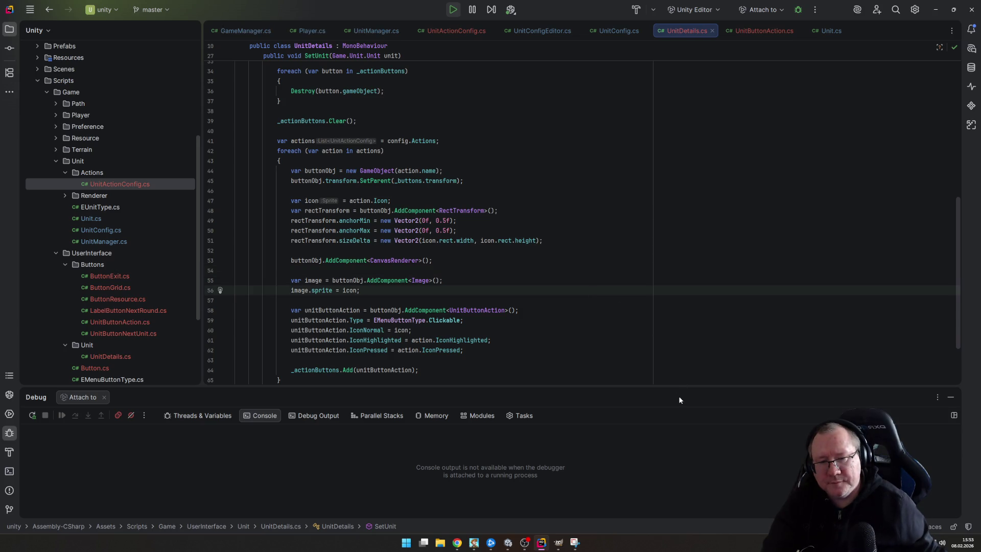
left_click(572, 239)
key("Return")
type("rect")
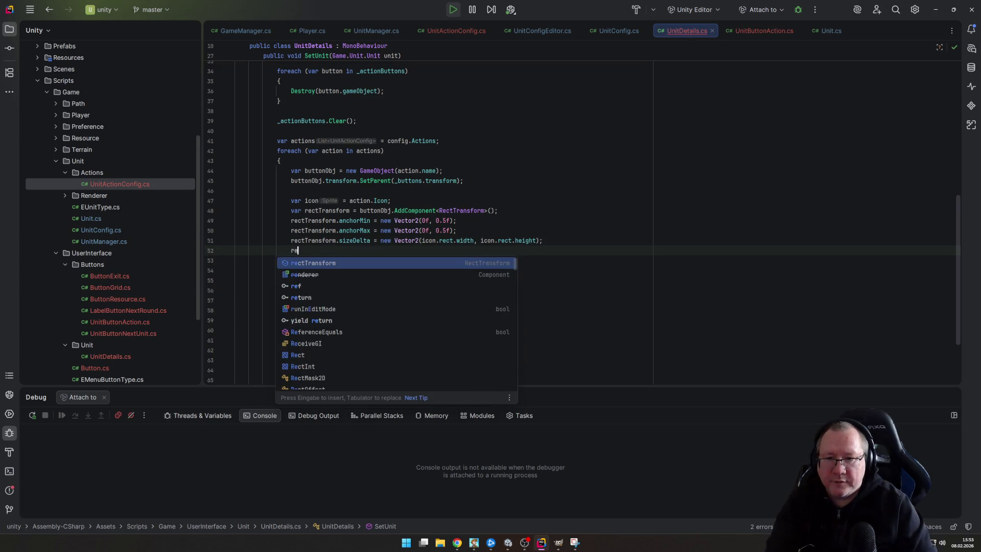
key("Return")
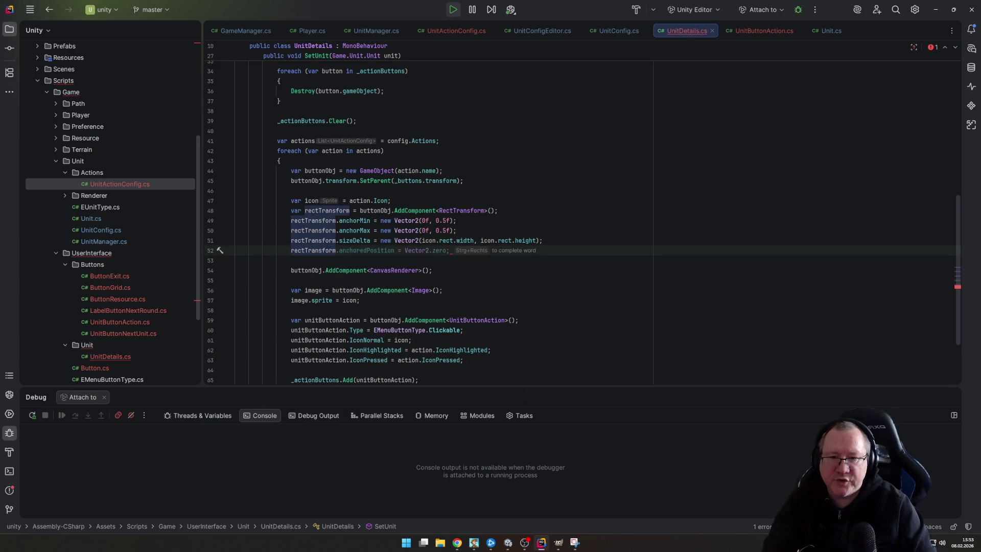
key("alt+Tab")
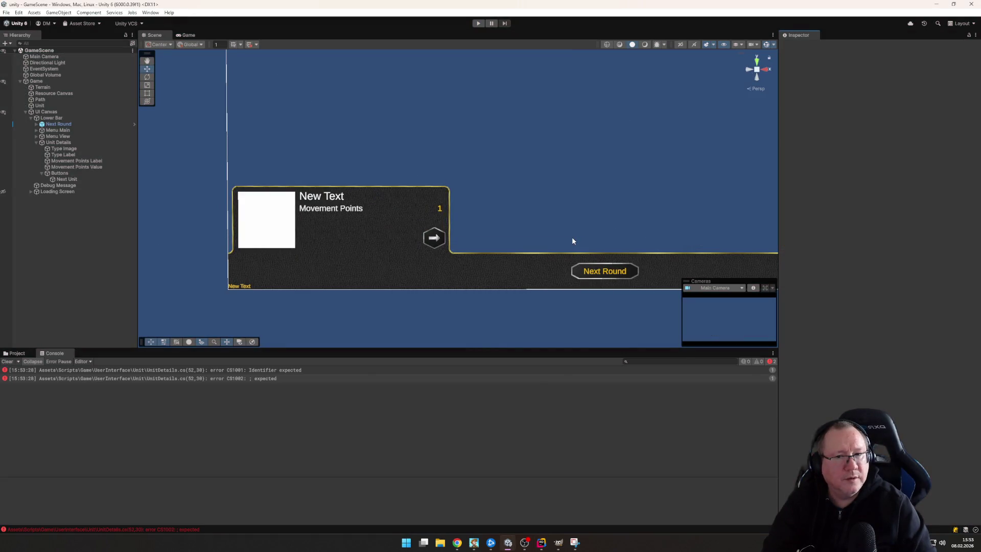
key("alt+Tab")
key("Tab")
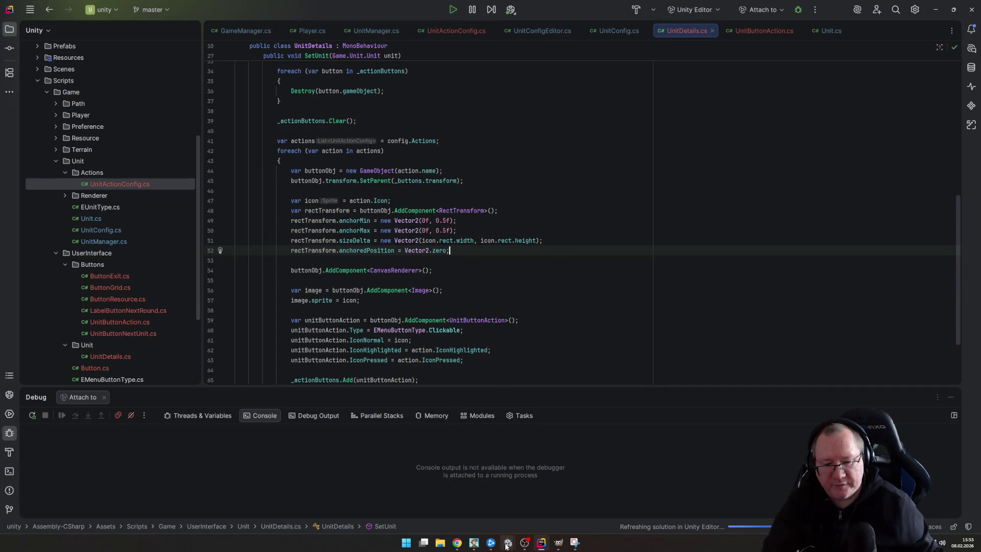
Bring the Unity Editor back to the front
mouse_move(457, 545)
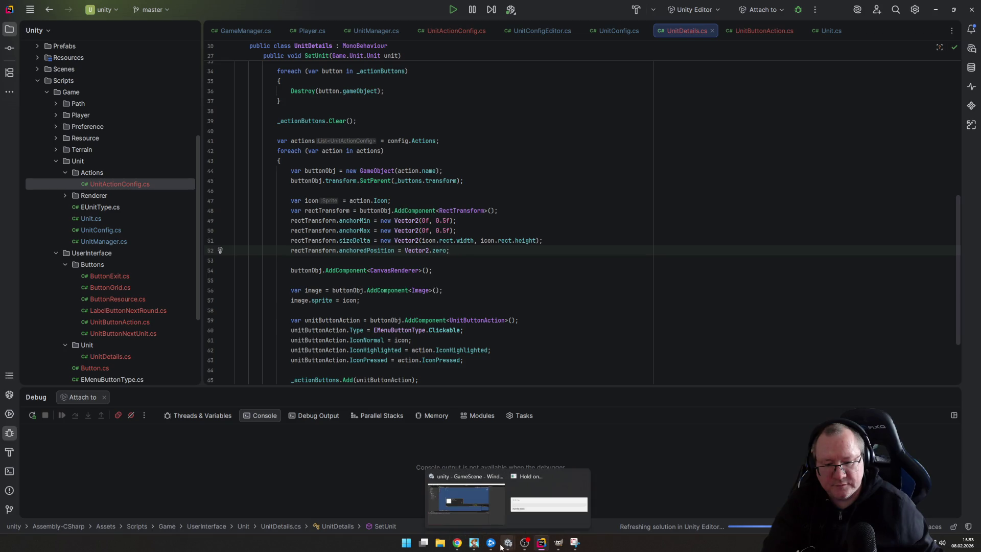
mouse_move(553, 547)
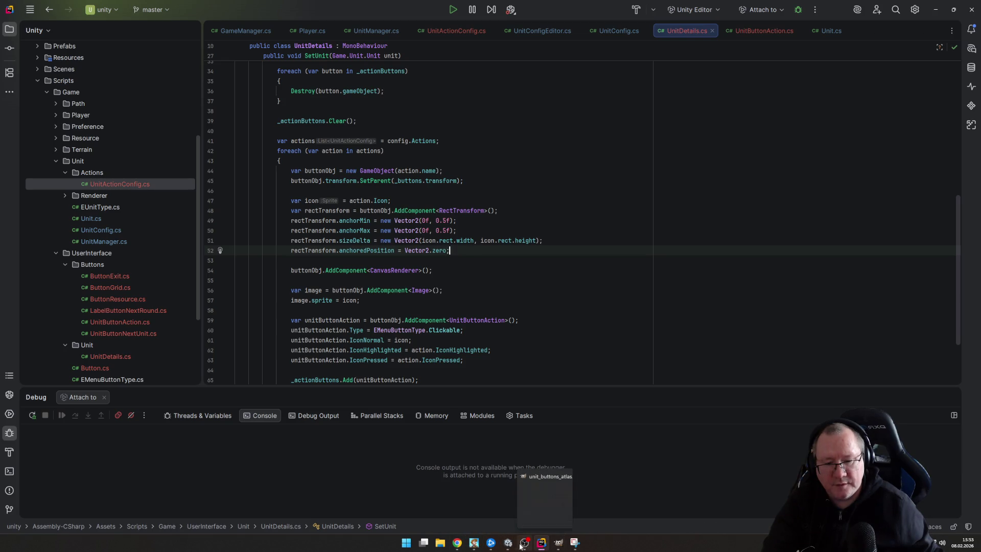
mouse_move(510, 545)
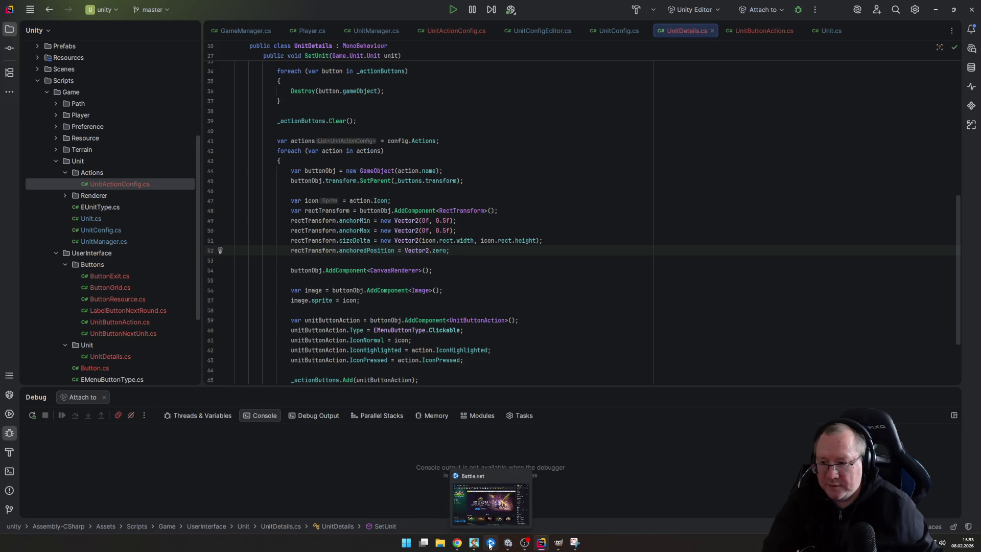
left_click(521, 519)
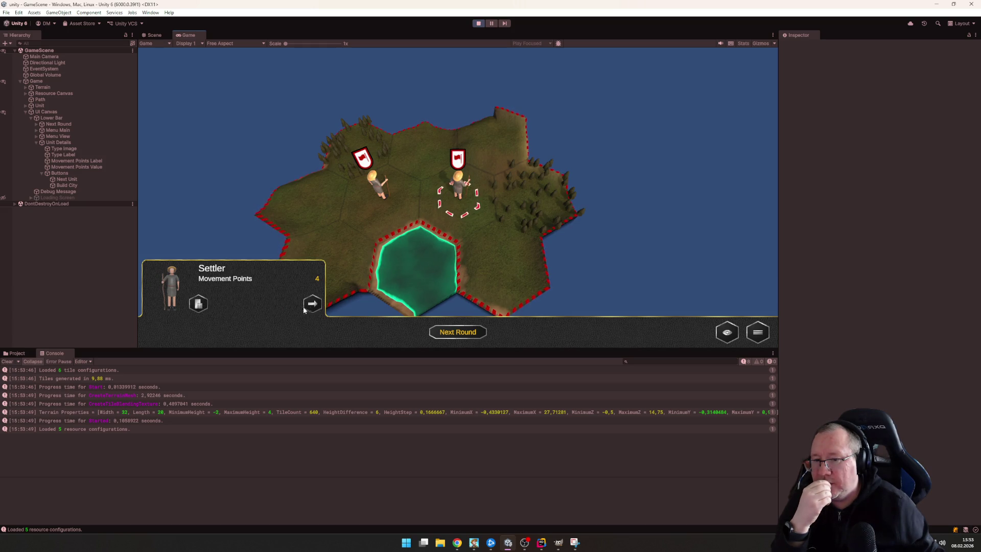
Cycle through the settlers with Next Unit, then select the Build City button in the Scene view
left_click(316, 305)
left_click(316, 305)
left_click(316, 305)
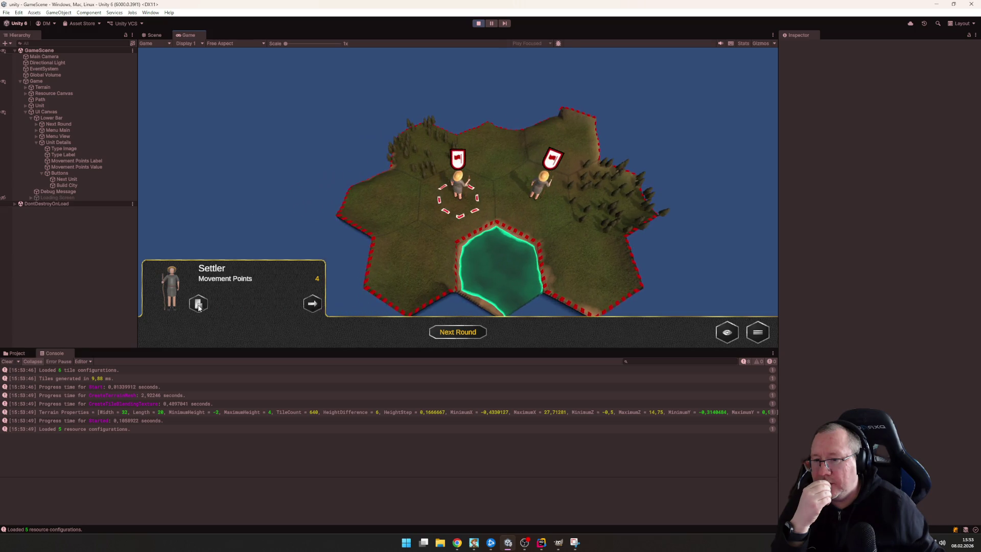
left_click(155, 35)
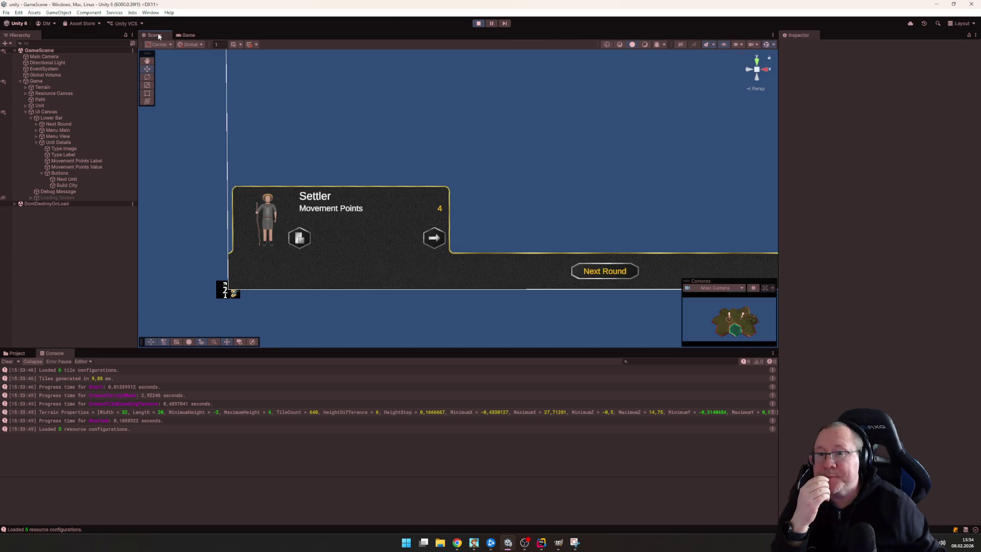
left_click(300, 240)
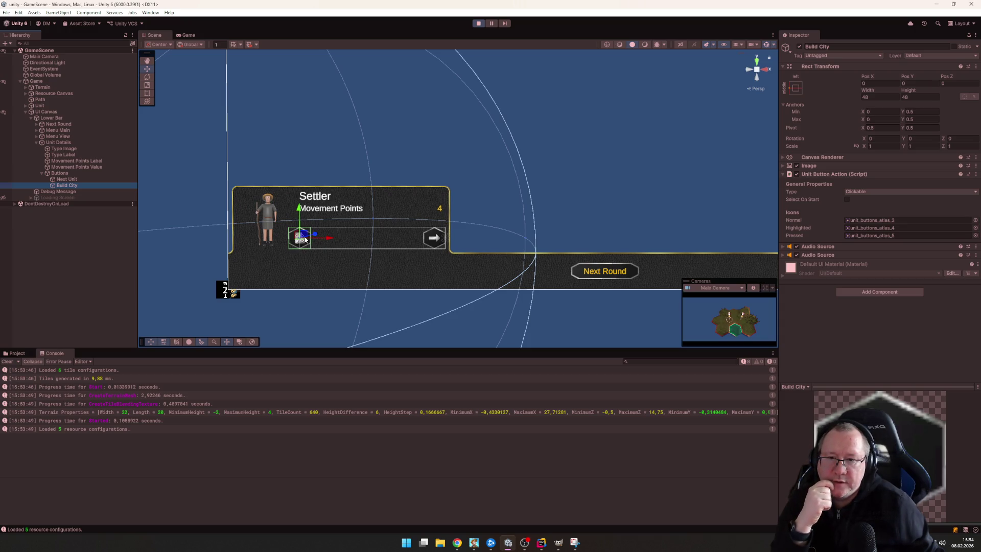
Move Build City right of the portrait to Pos X 24, check it in the Game view, then stop
mouse_move(331, 241)
left_mouse_down()
mouse_move(352, 240)
mouse_move(314, 242)
mouse_move(343, 244)
left_mouse_up()
left_click(889, 83)
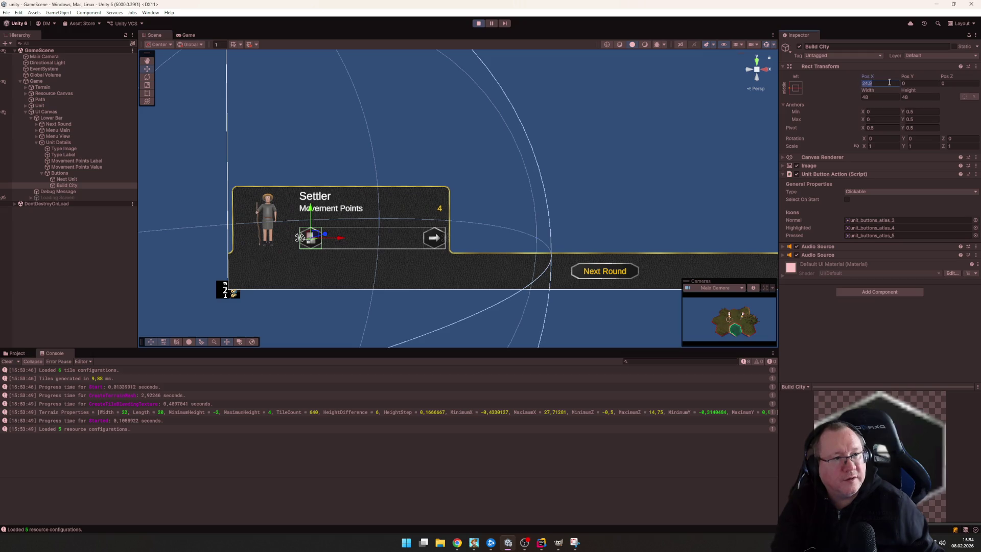
type("24")
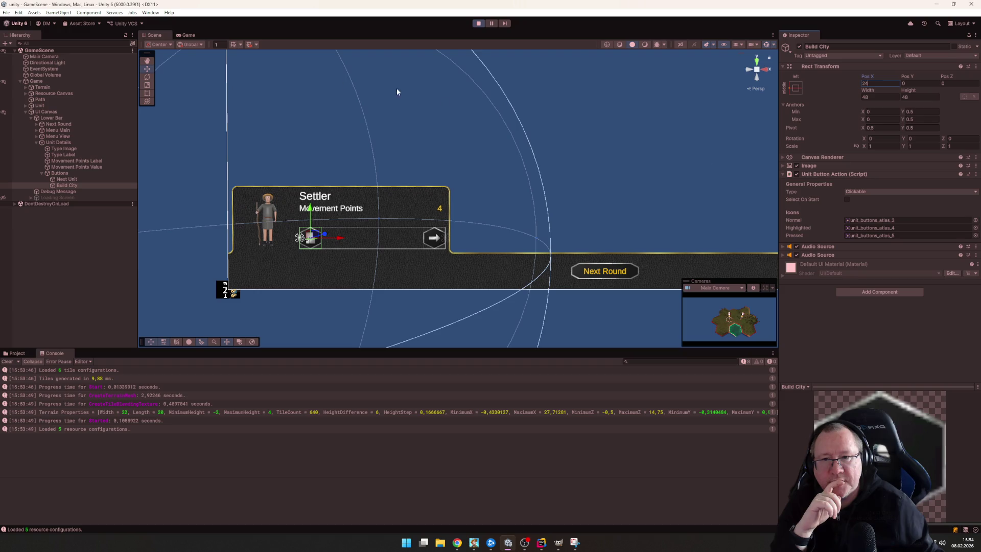
left_click(177, 34)
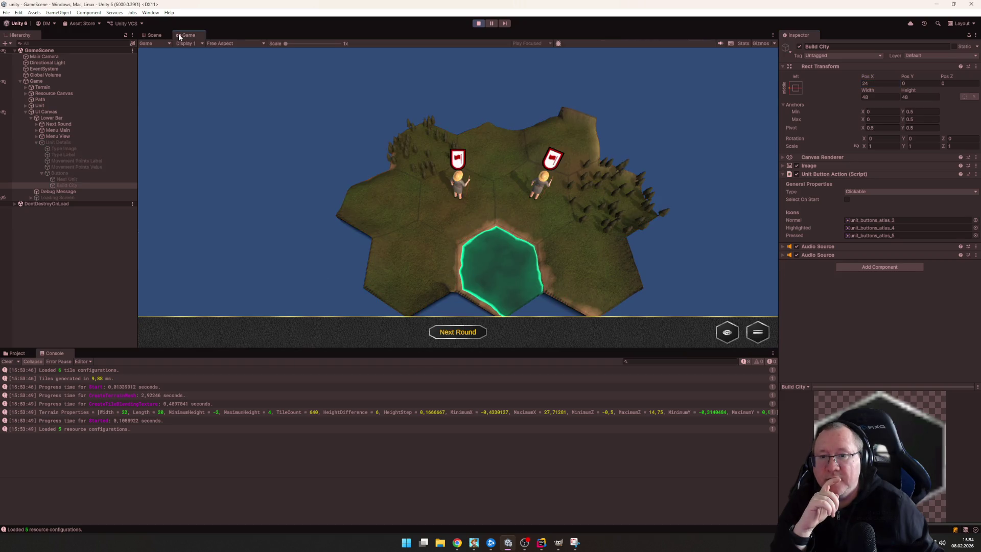
left_click(454, 187)
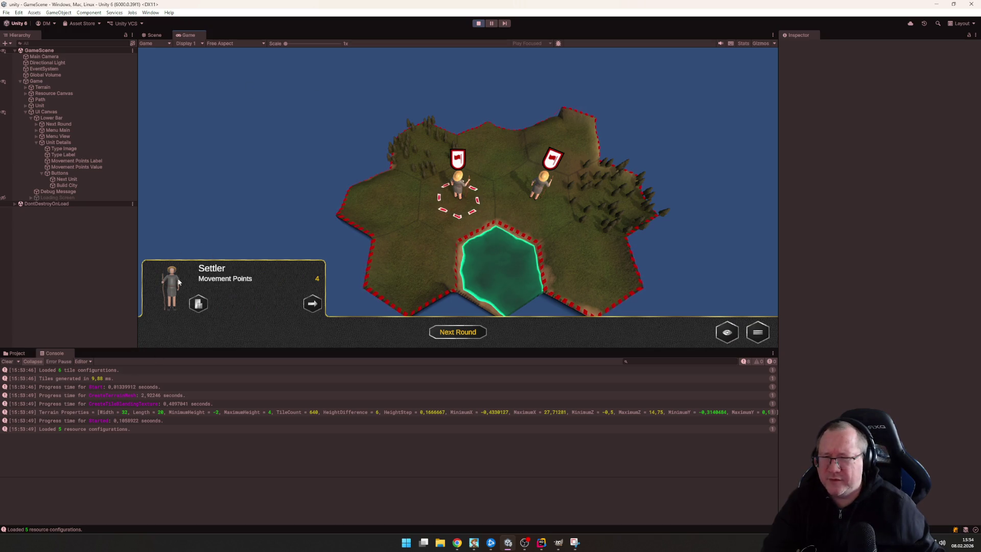
left_click(479, 23)
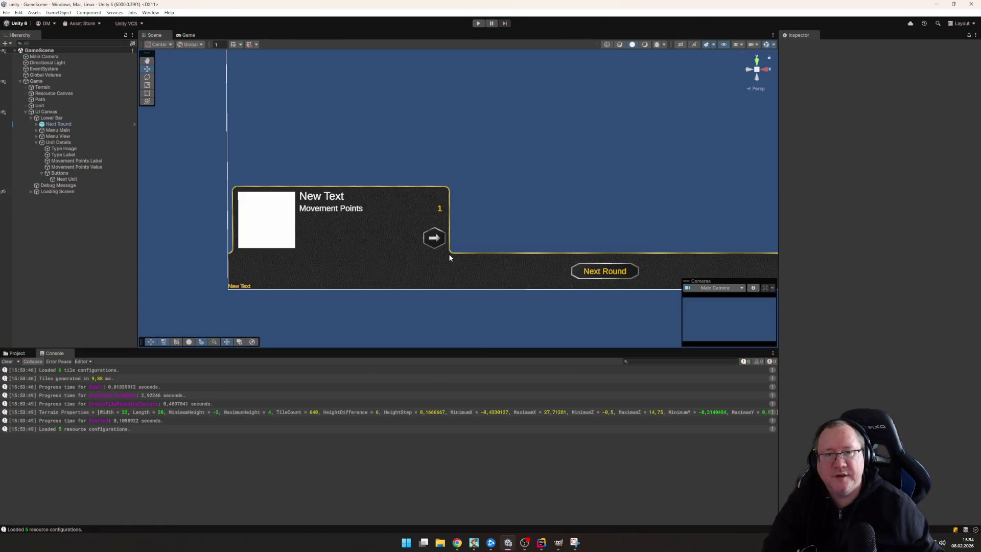
Declare var x = 0 just before the actions loop in UnitDetails.cs
key("alt+Tab")
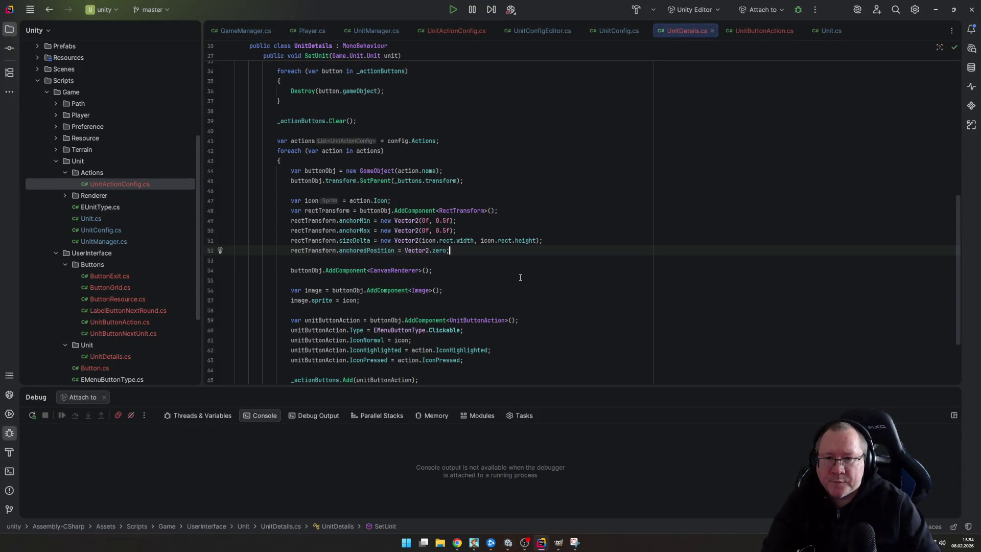
key("Up")
key("Up")
key("Up")
key("Return")
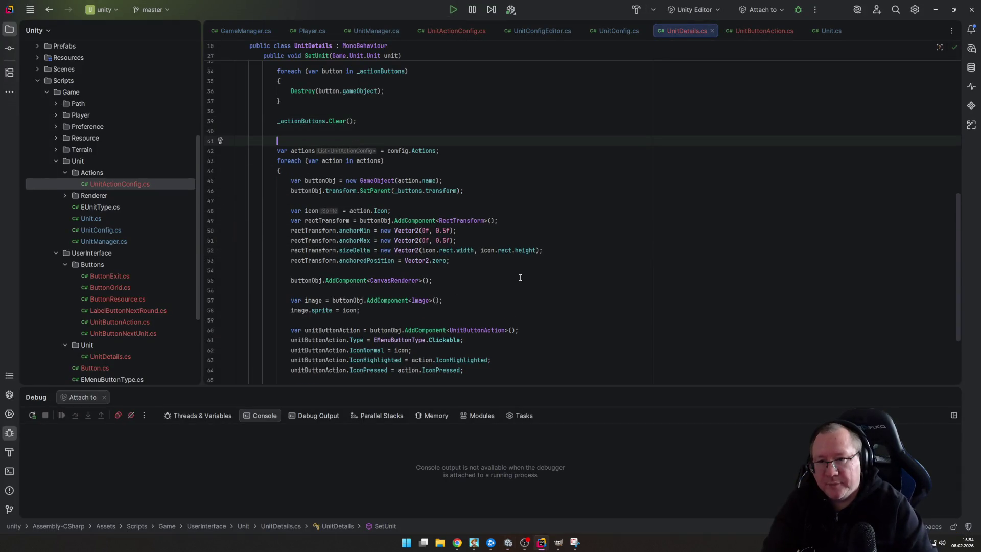
key("Escape")
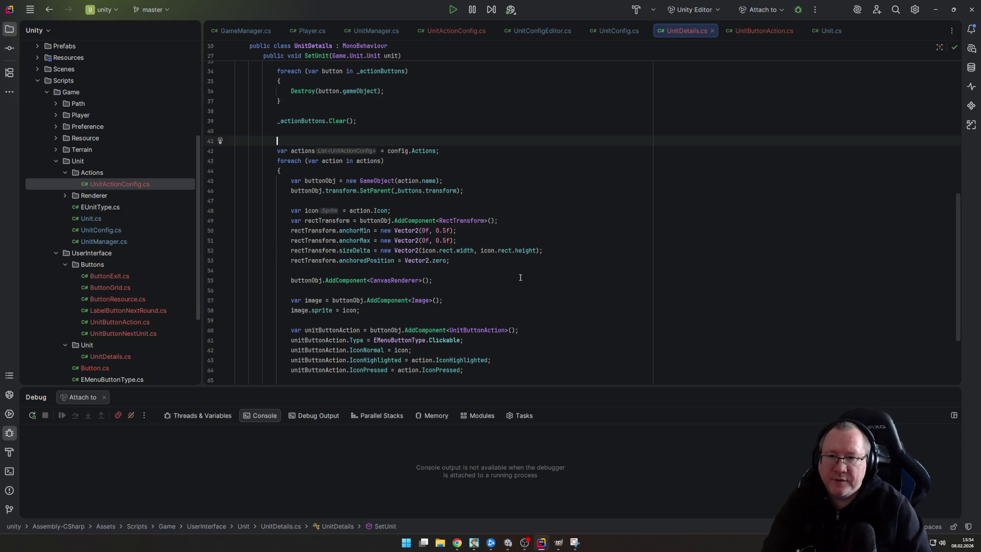
type("var x")
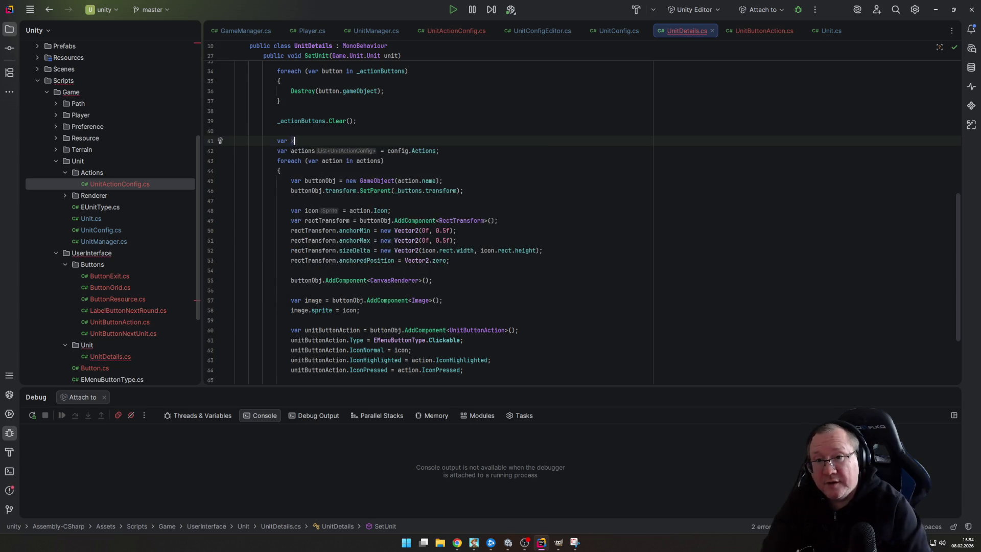
type(";")
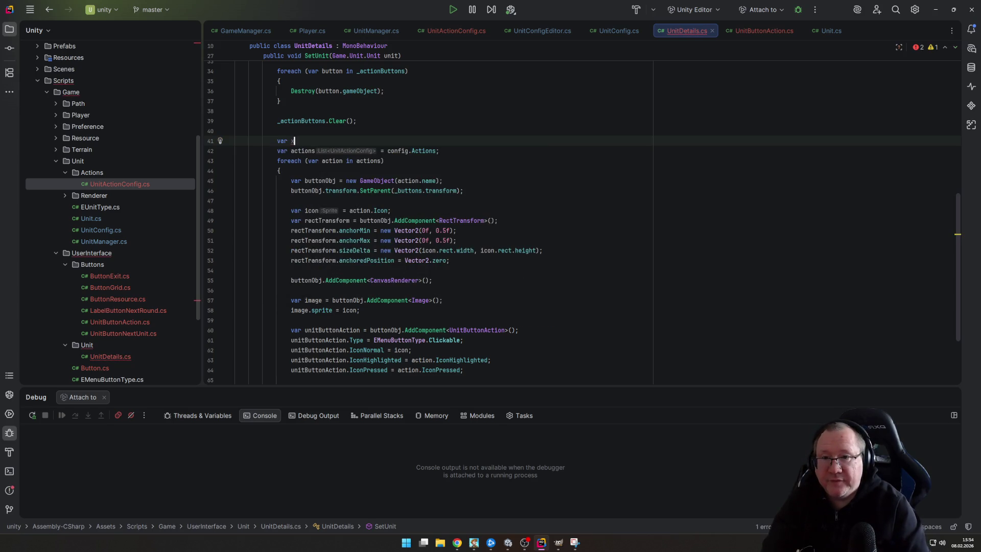
type("= 0;")
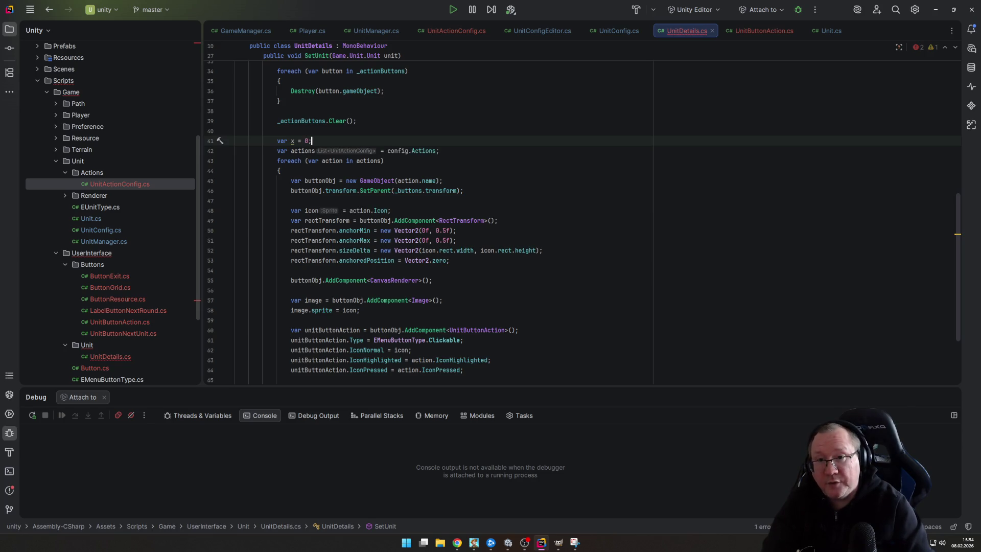
Add line 53: x = x == 0 ? icon.rect.width / 2 : x + icon.rect.width;
key("Down")
key("Down")
key("Down")
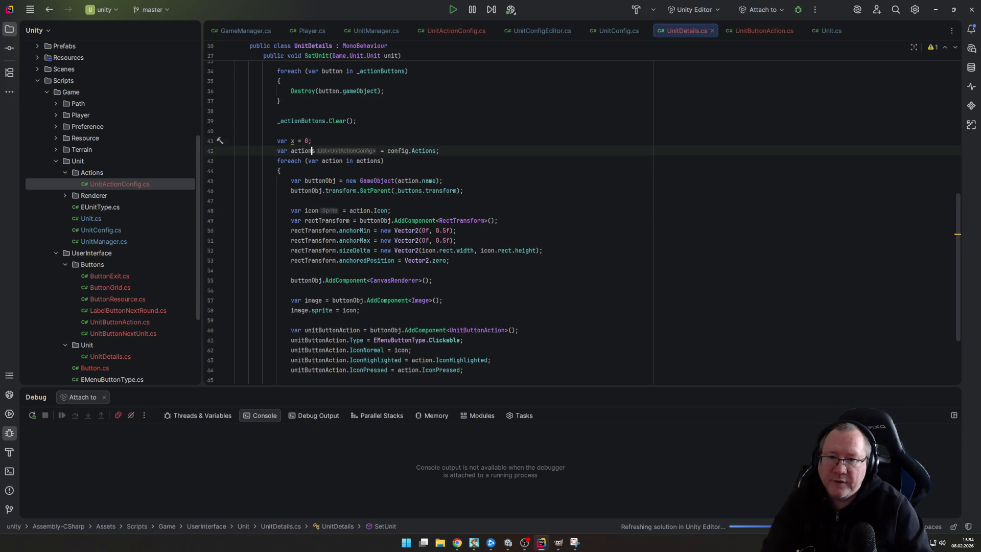
key("Down")
key("Down")
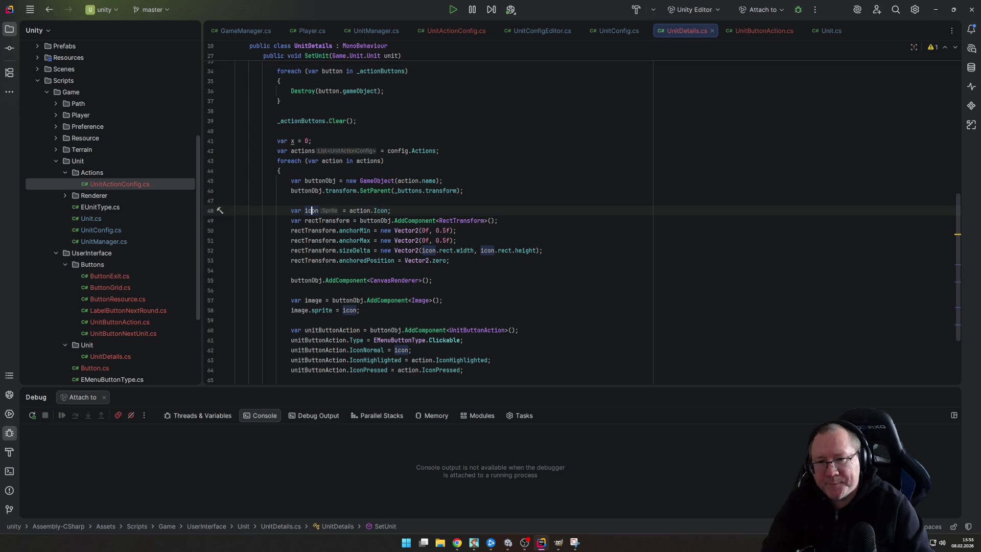
left_click(390, 210)
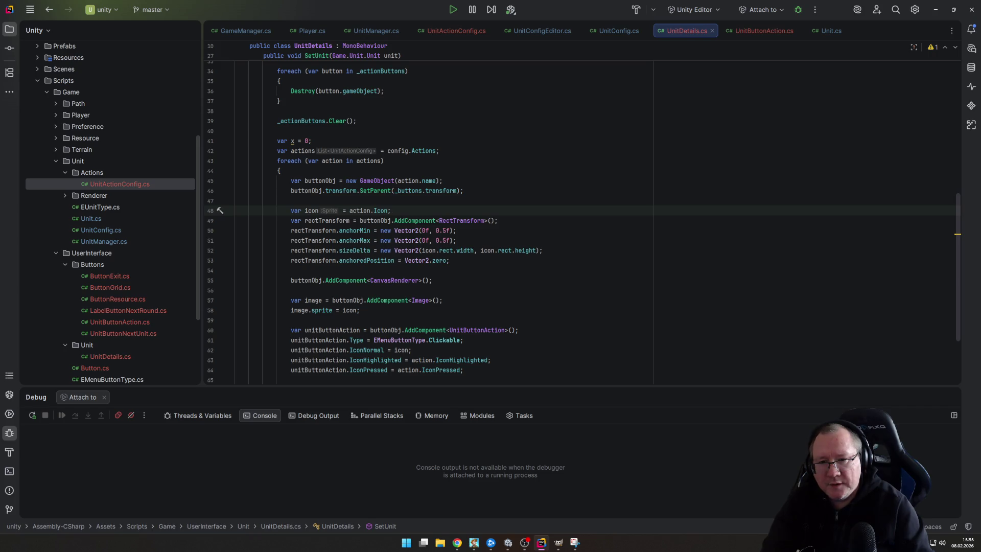
key("Down")
key("Down")
key("Down")
key("End")
key("Return")
type("x")
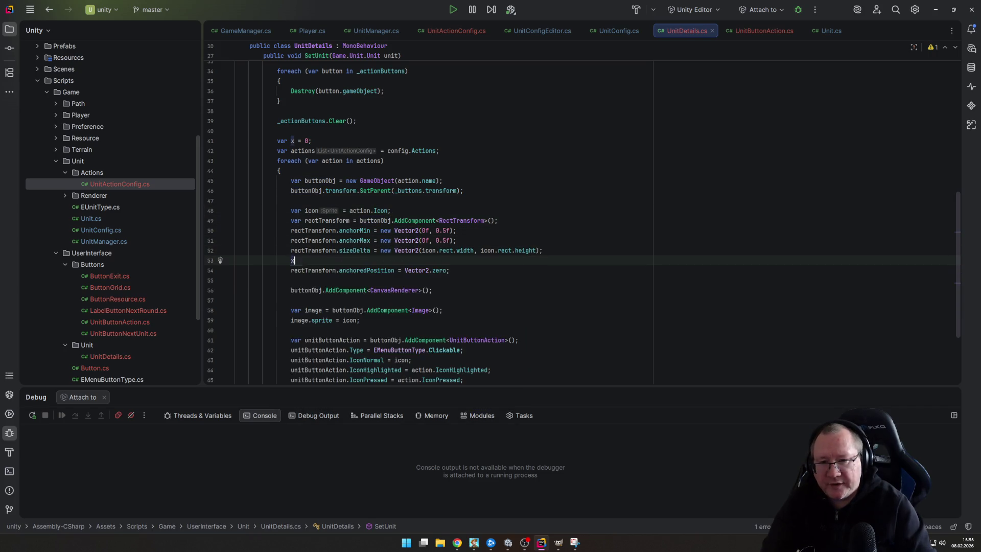
type(" = x == 0 ?")
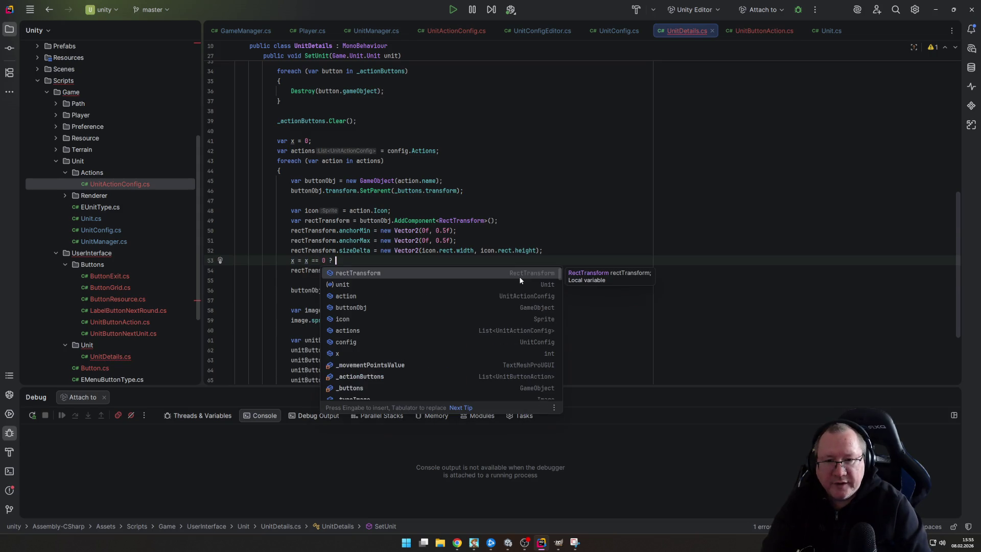
type(" icon")
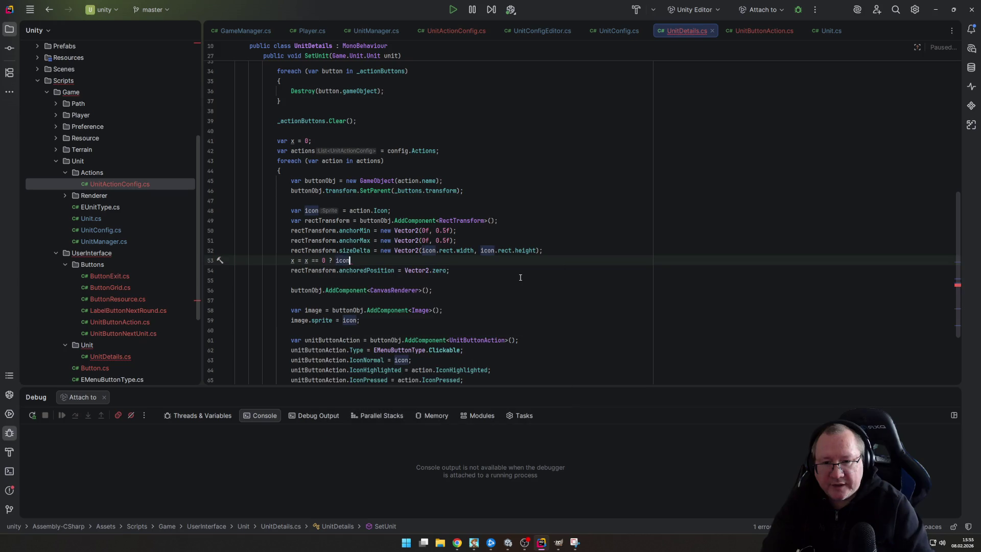
type(".rect.w")
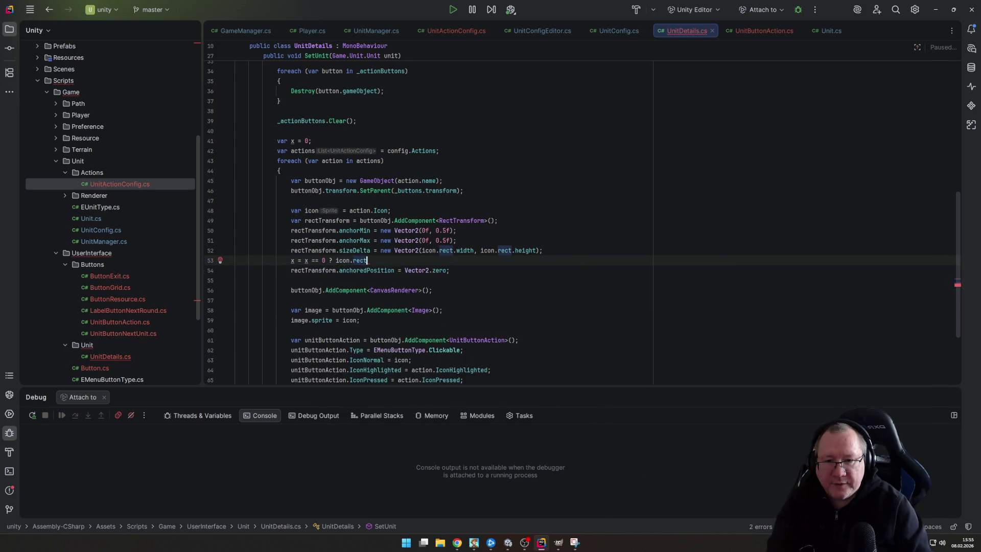
key("Return")
type("/ 2;")
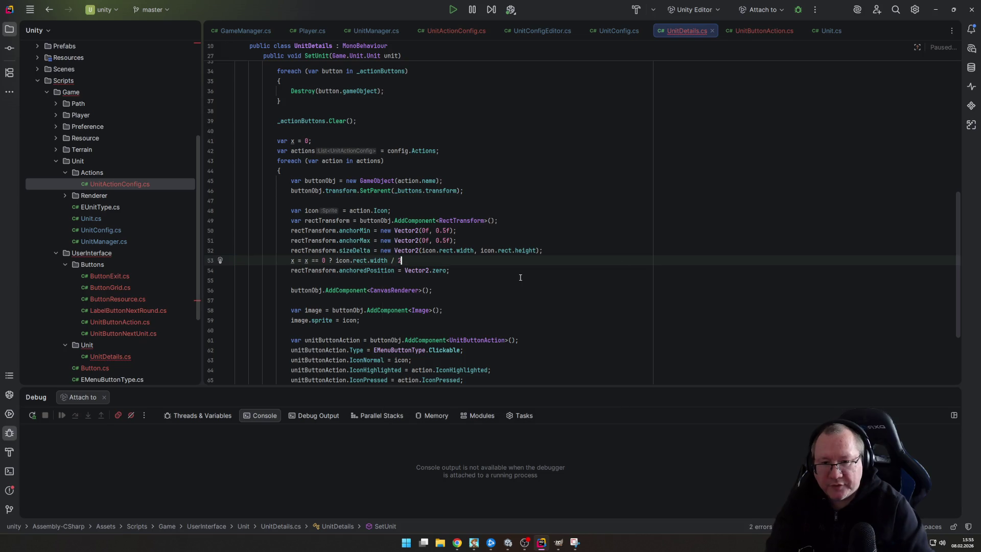
key("BackSpace")
type(": ")
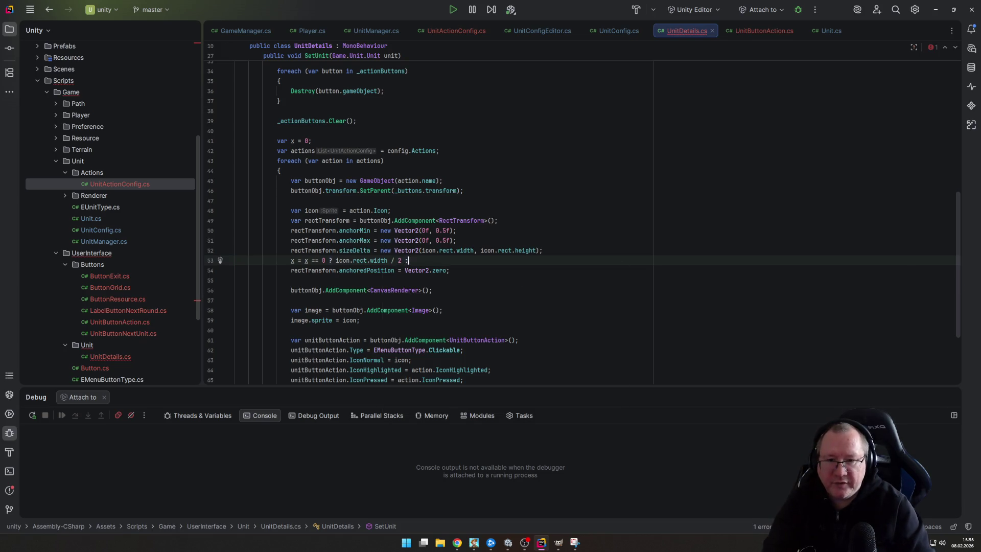
type("x")
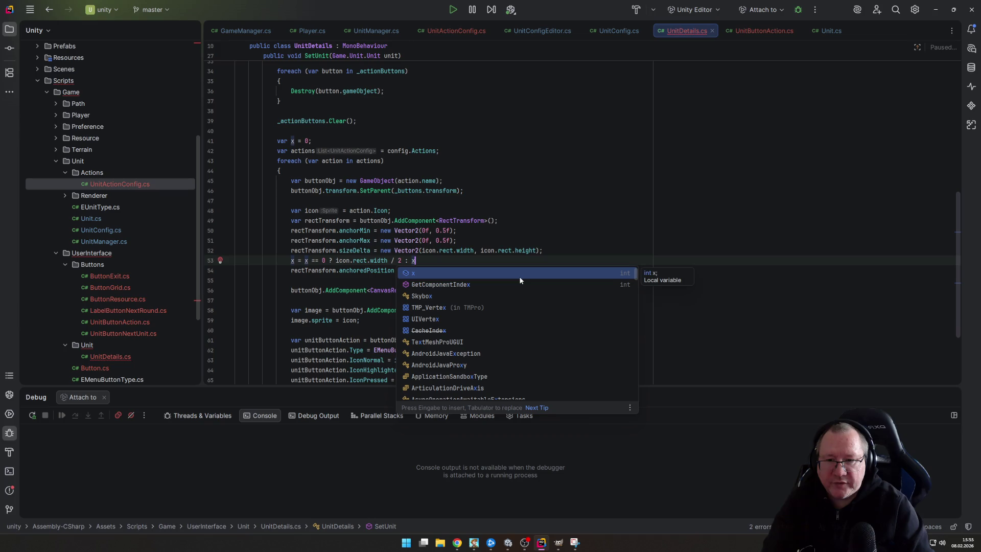
type(" + ")
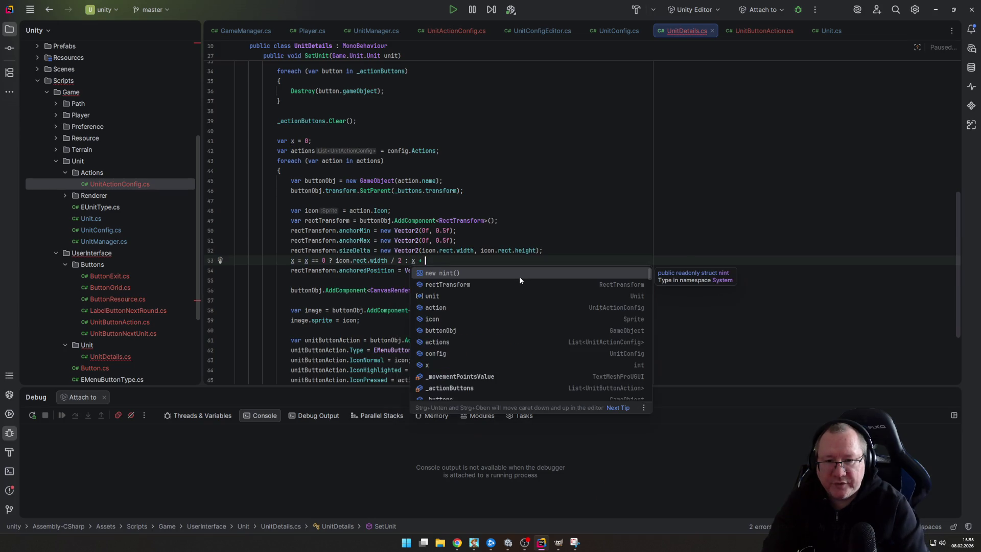
type("icon.")
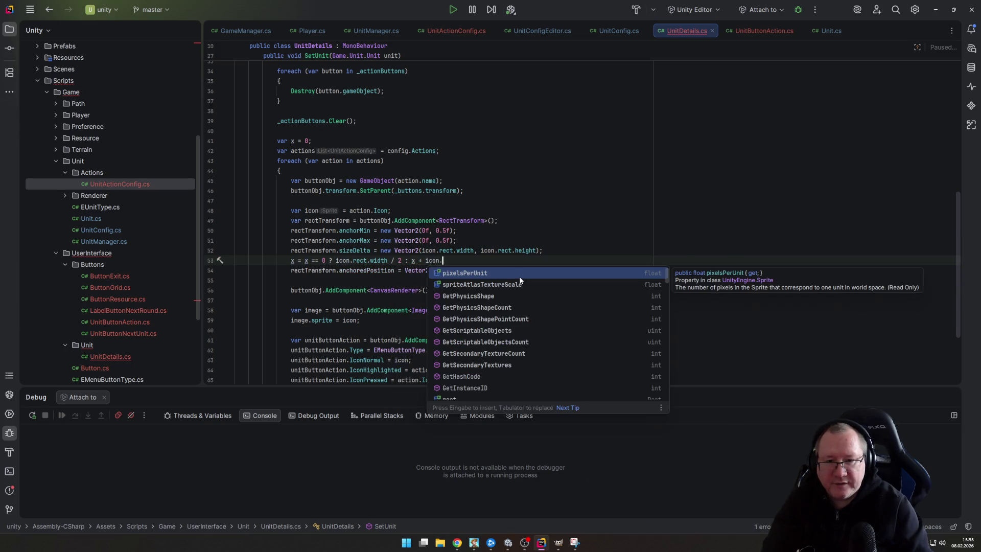
type("rect.width;")
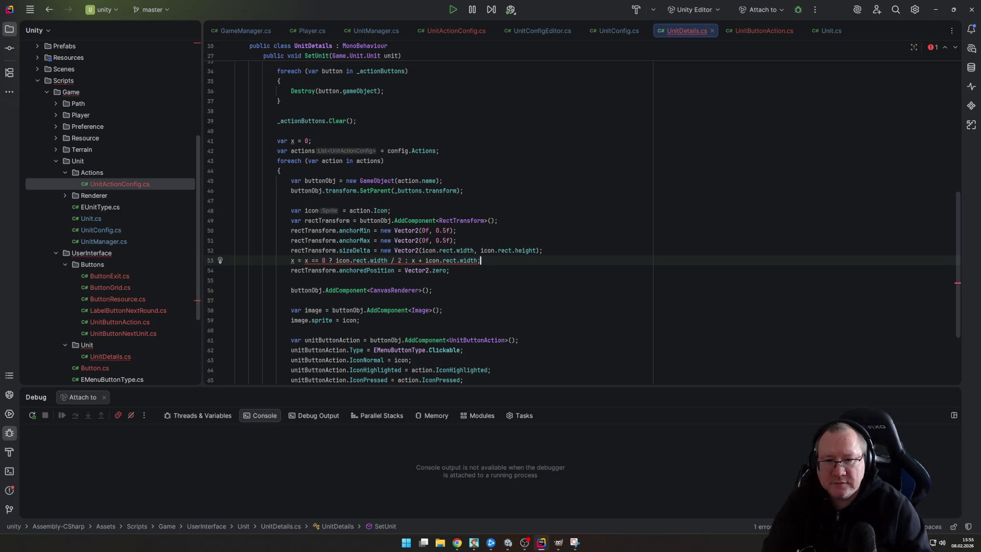
Inspect the float-to-int conversion error and return to the x declaration on line 41
key("ctrl+Left")
key("ctrl+Left")
key("ctrl+Left")
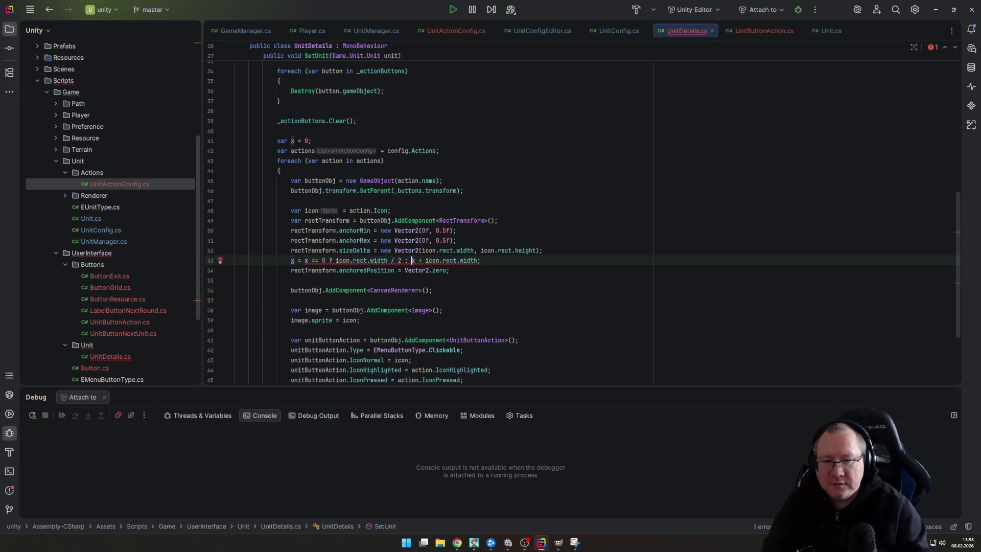
mouse_move(363, 261)
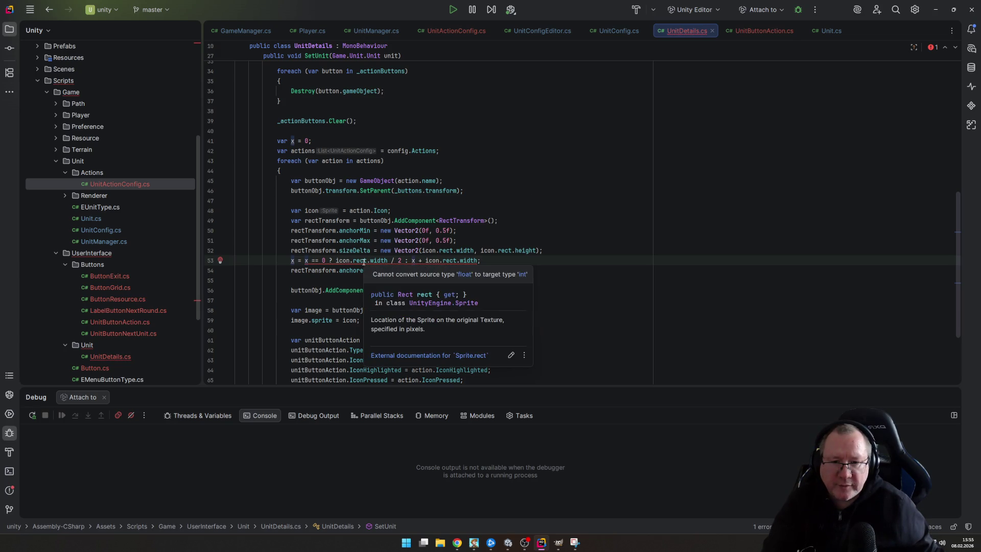
key("Up")
key("Up")
key("Up")
key("End")
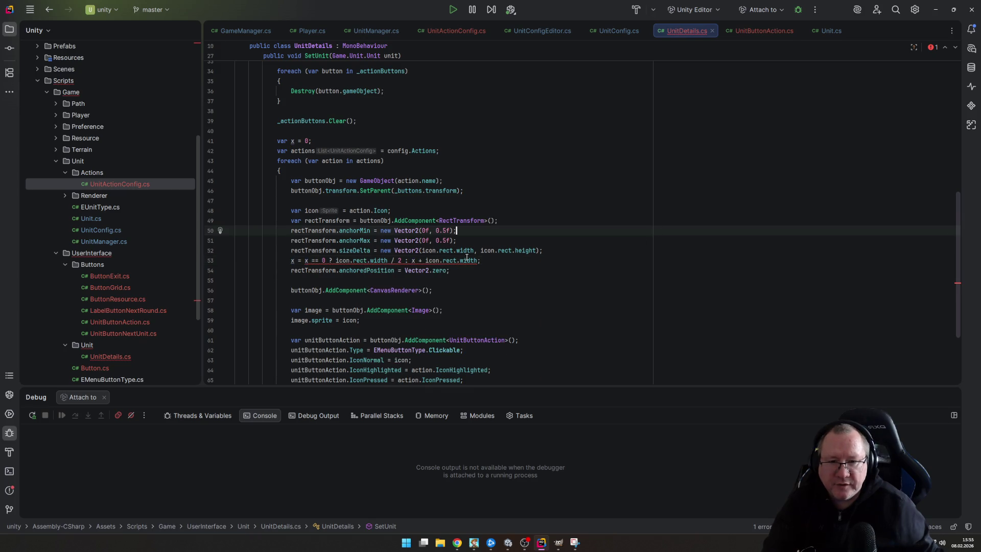
mouse_move(466, 258)
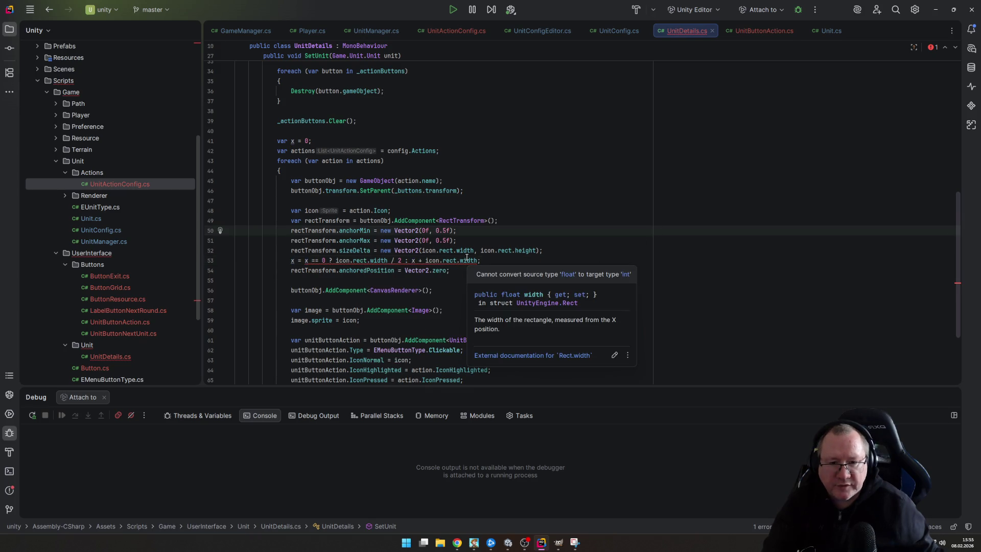
left_click(426, 260)
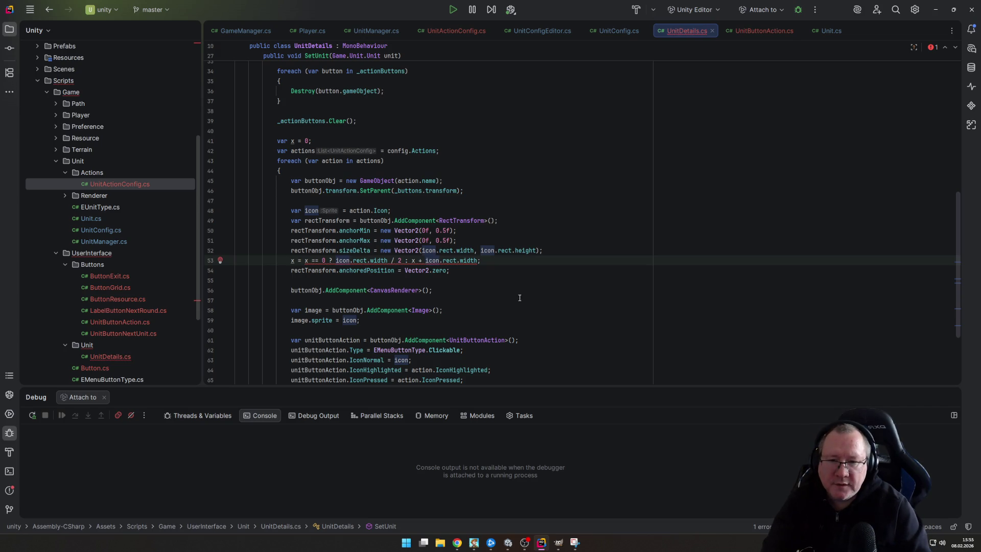
key("Home")
key("Up")
key("Up")
key("Up")
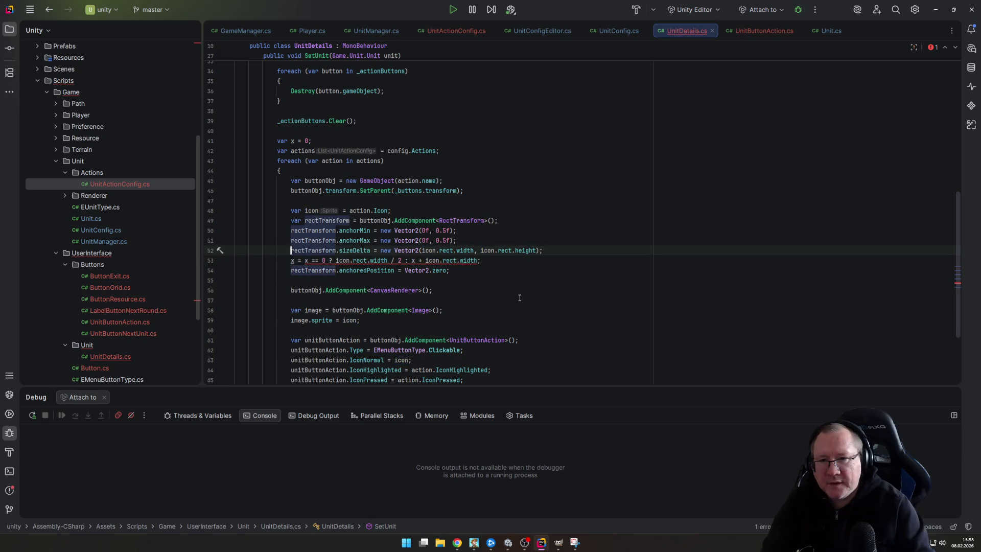
Make x a float: var x = 0f, with 0f and 2f on line 53
type("f")
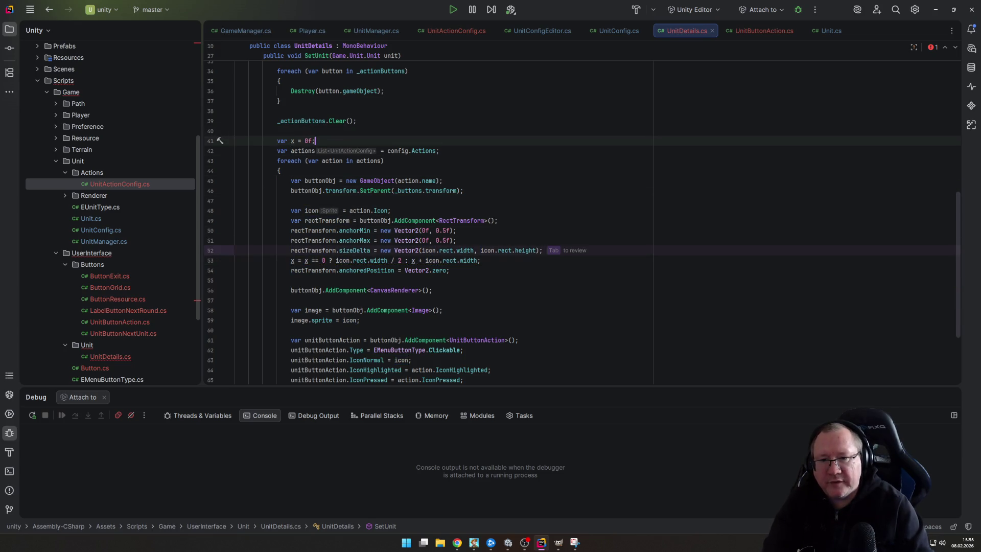
key("Down")
key("Down")
key("Down")
key("Down")
key("Down")
key("Down")
key("Up")
key("Up")
key("Down")
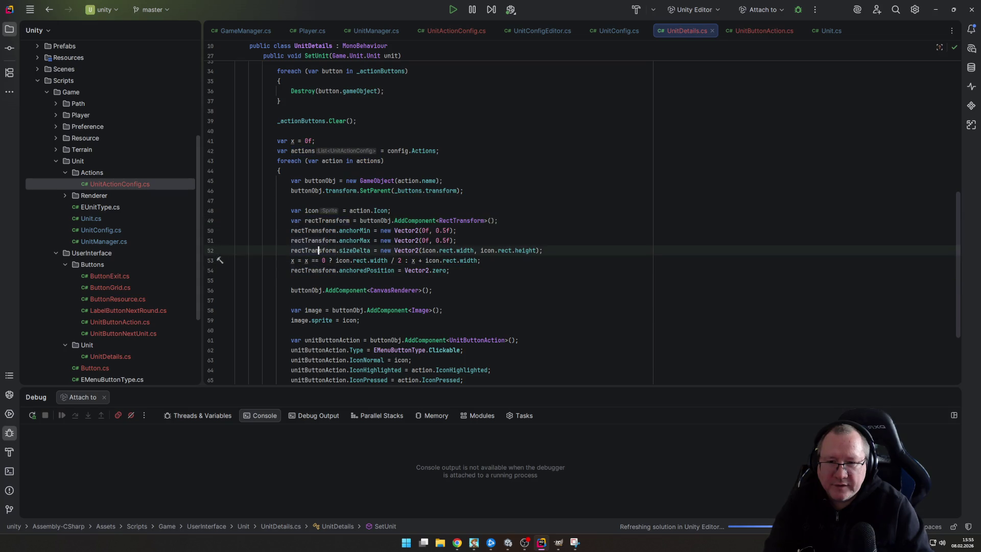
type("f")
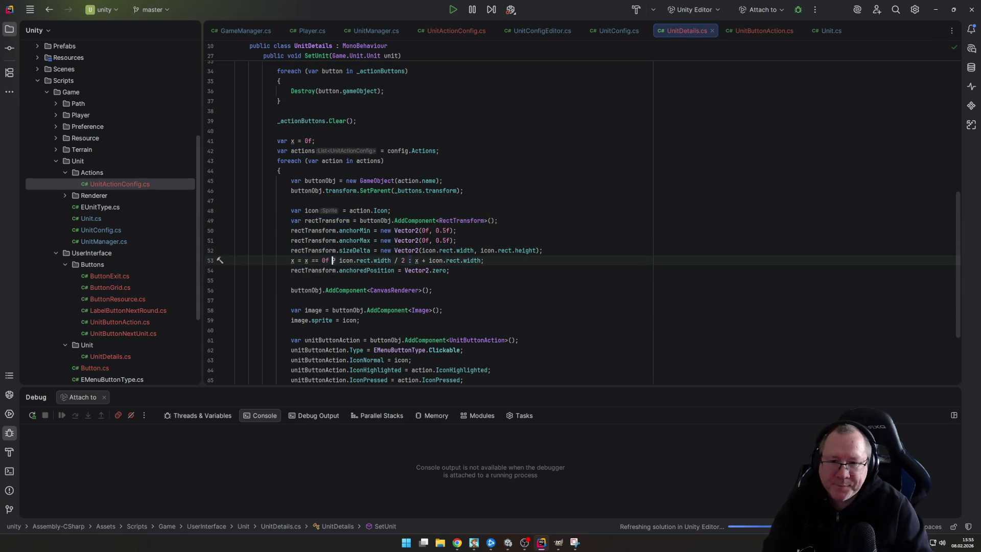
key("ctrl+Right")
key("ctrl+Right")
key("ctrl+Right")
type("f")
key("End")
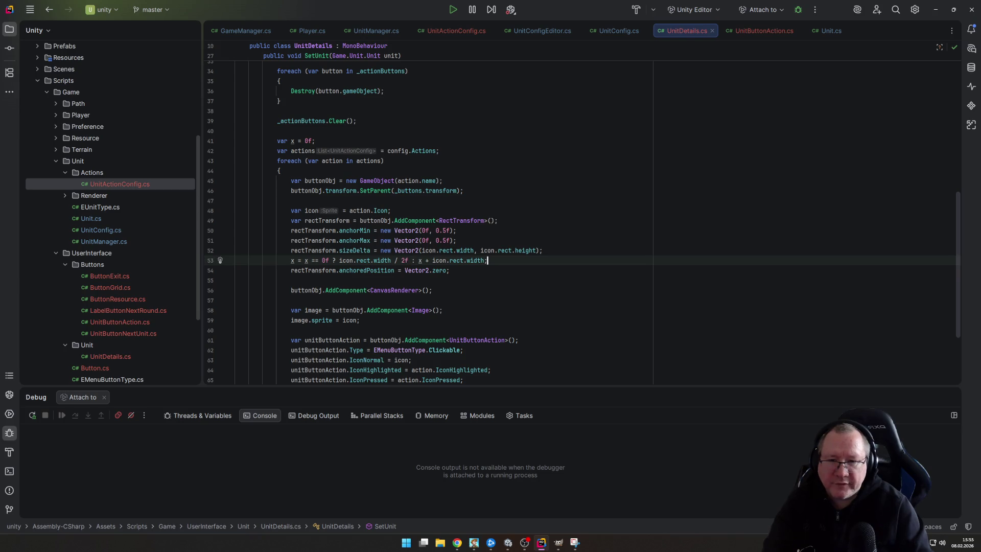
Replace Vector2.zero with new Vector2(x, 0f) for the button's anchoredPosition
left_click(447, 270)
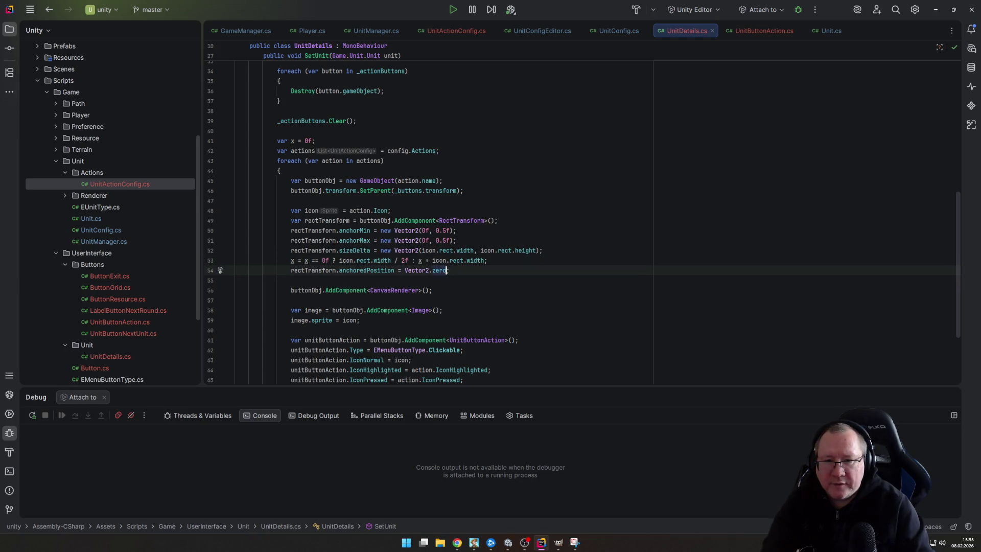
type("new Vector2(x, 0f")
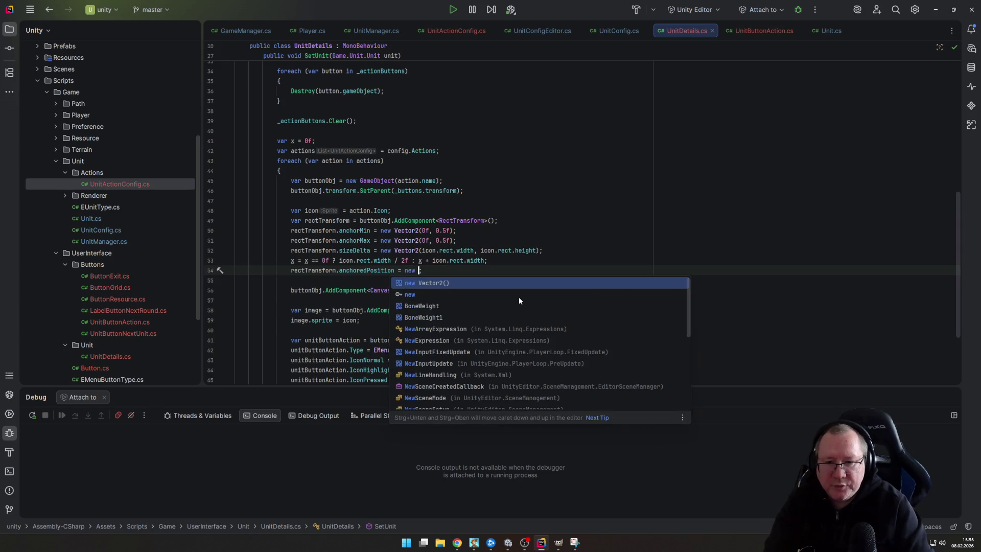
key("End")
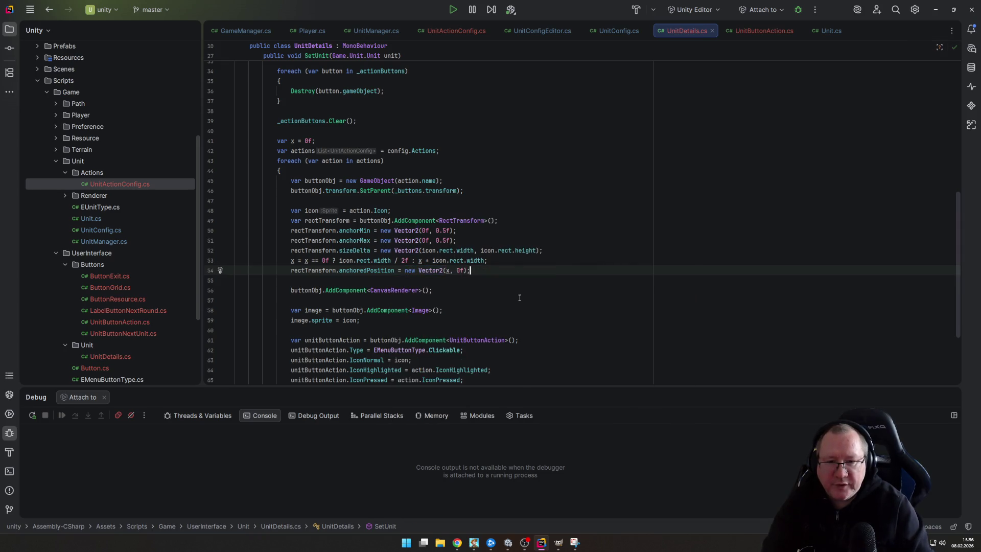
key("Down")
key("Down")
key("Down")
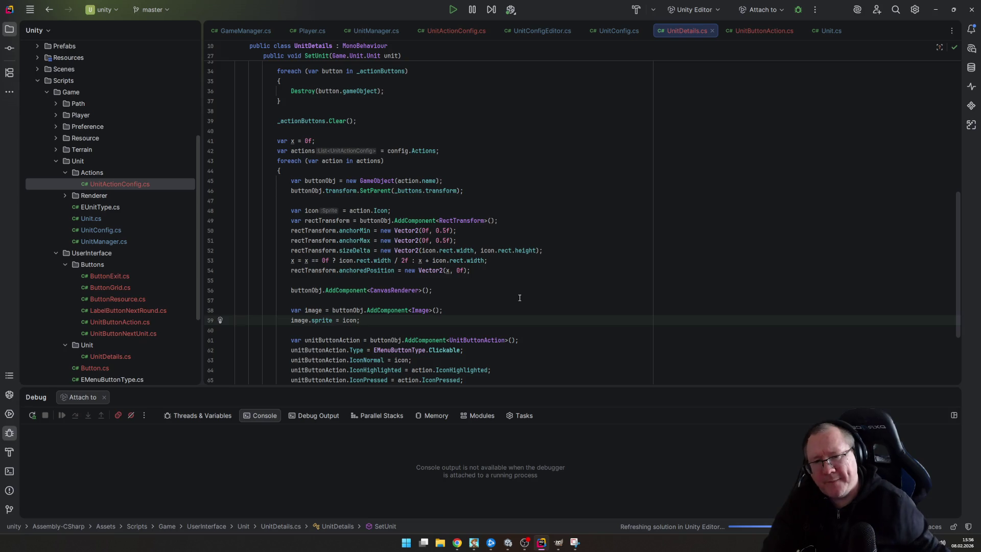
mouse_move(512, 549)
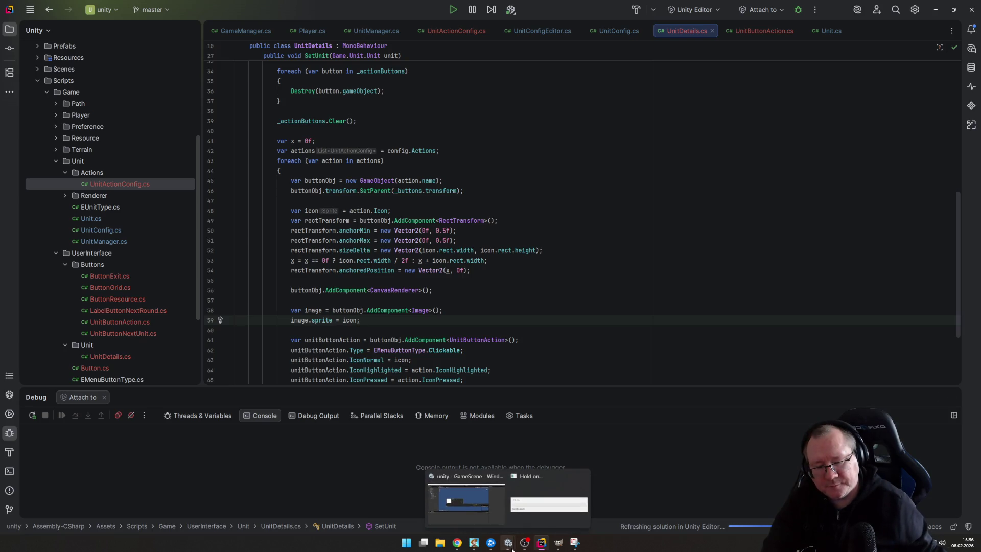
mouse_move(542, 546)
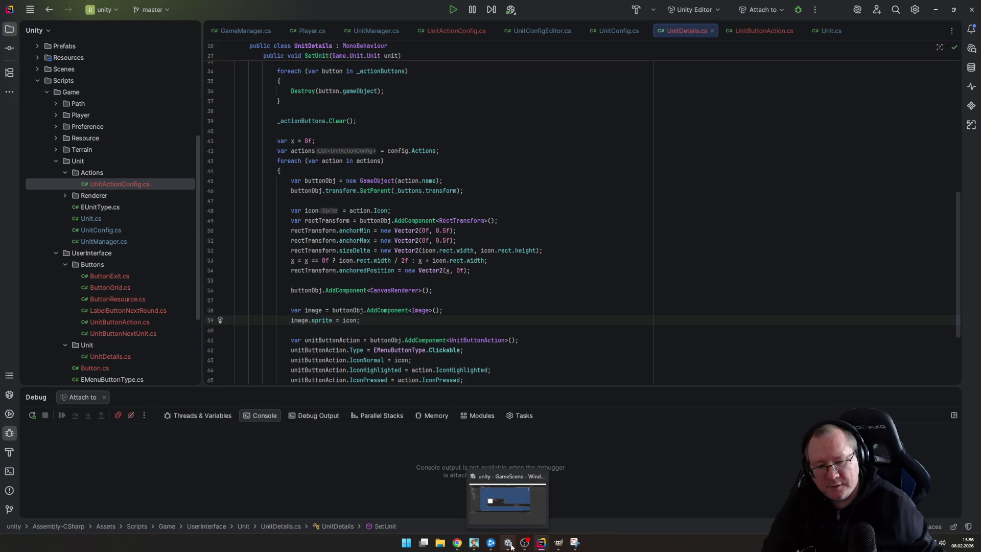
Run the game, read the NullReferenceException stack trace in the Console, then stop play mode
left_click(511, 547)
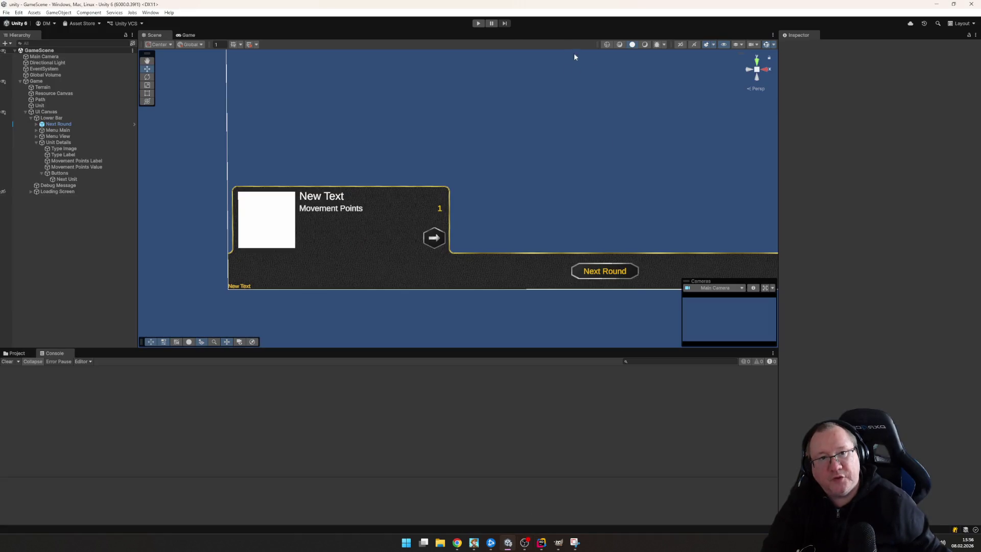
left_click(482, 23)
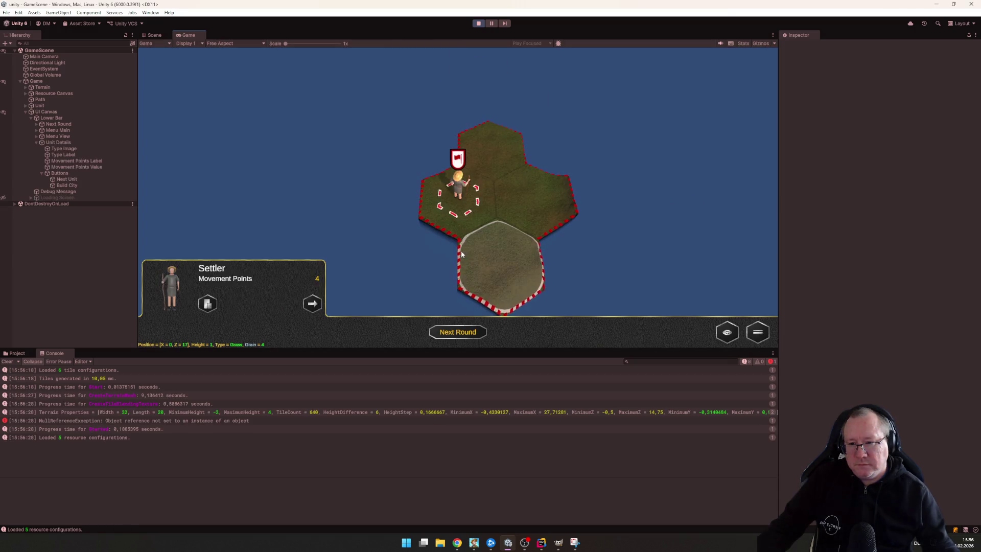
left_click(100, 418)
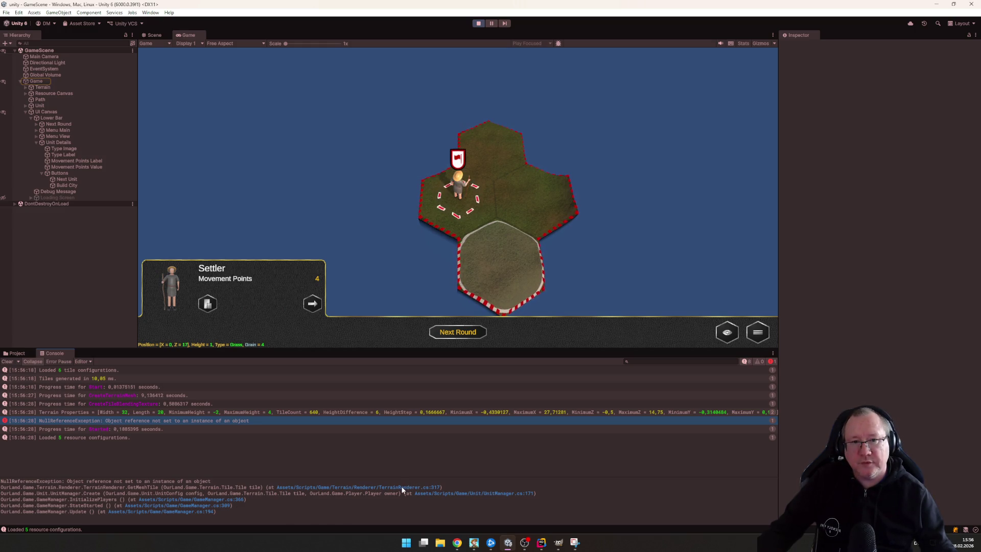
scroll(555, 281, "down", 2)
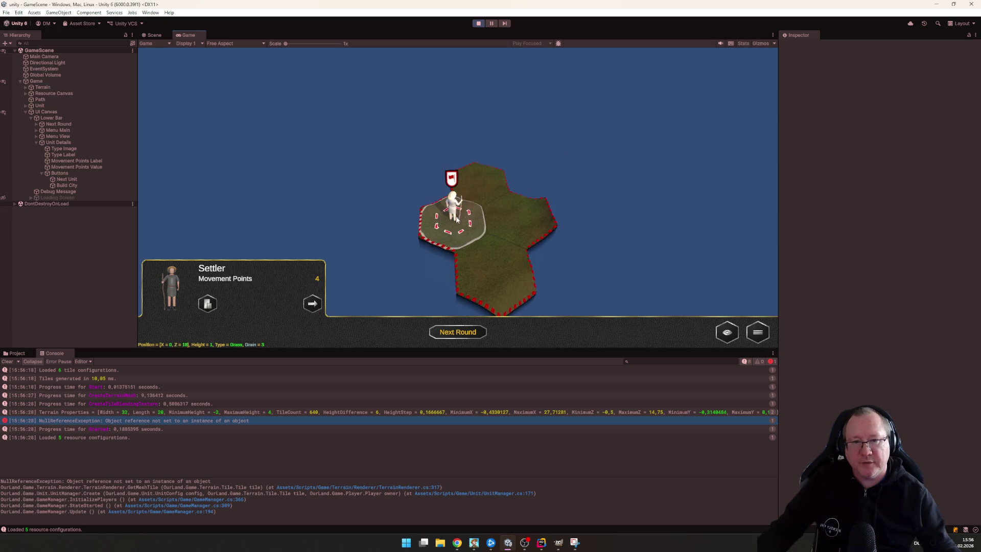
scroll(510, 237, "up", 1)
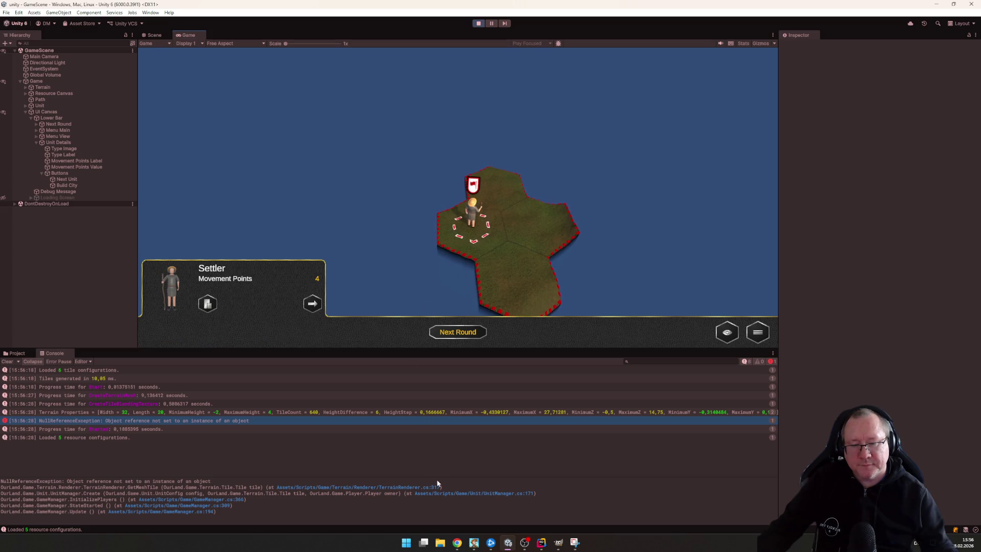
left_click(478, 23)
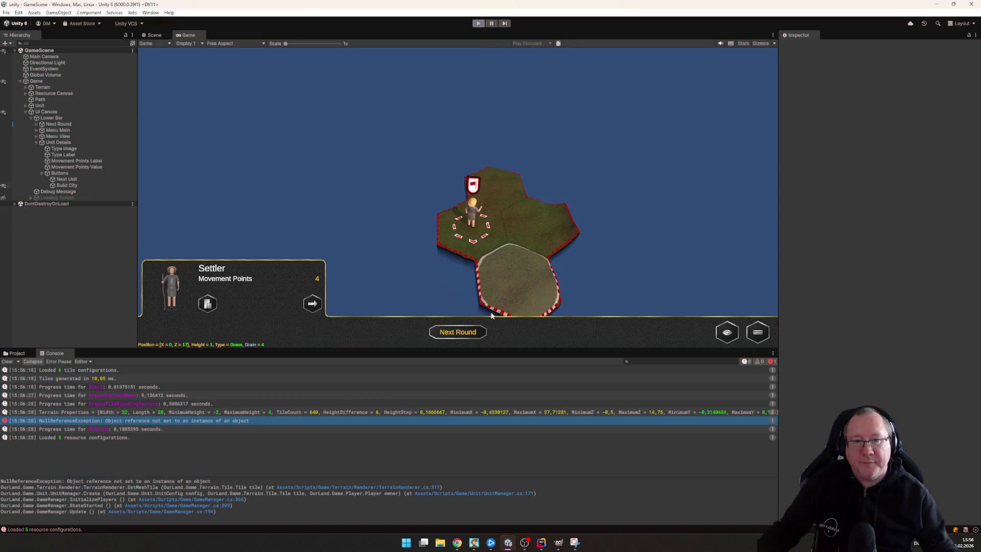
left_click(542, 543)
In GameManager.cs, delete the TODO block that creates the second test unit
scroll(128, 302, "down", 3)
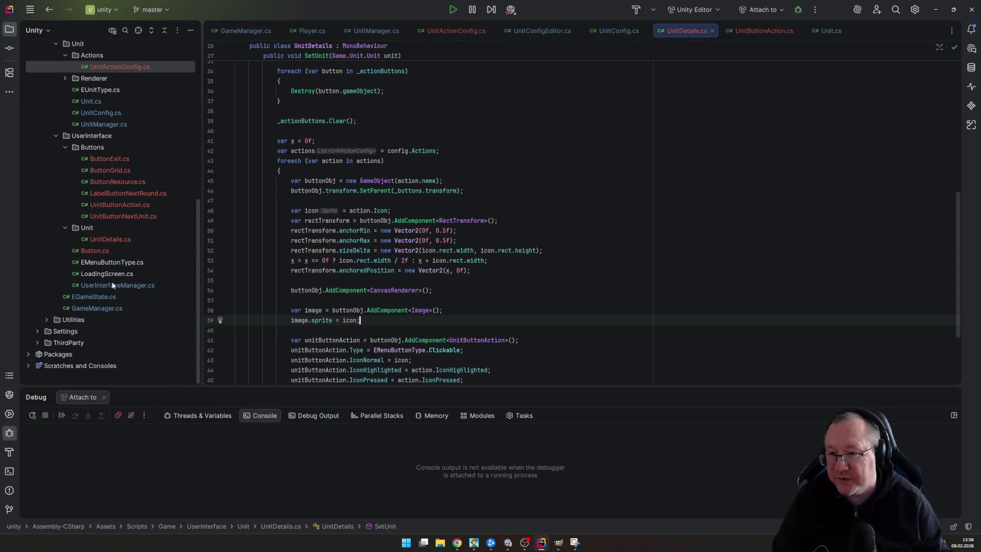
double_click(97, 308)
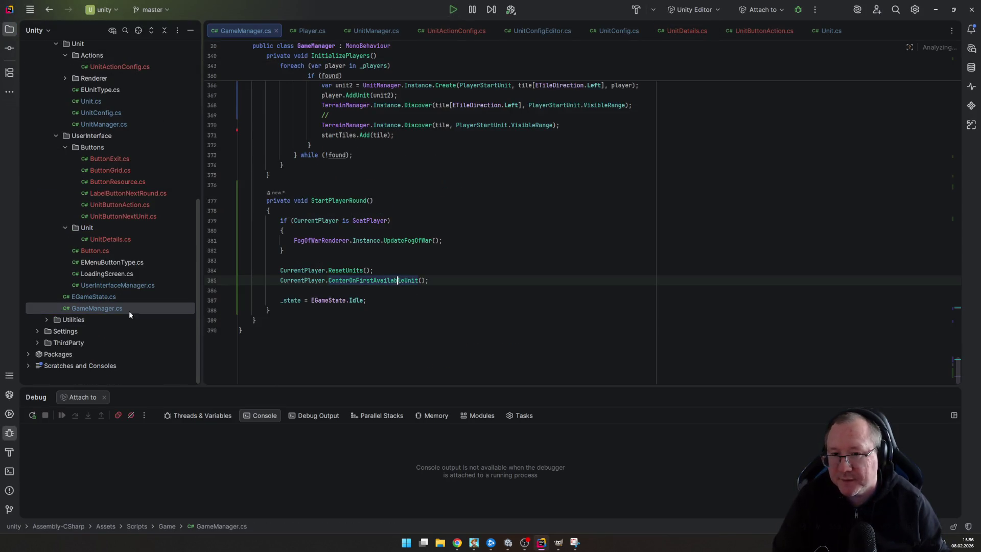
key("Up")
key("Up")
key("Up")
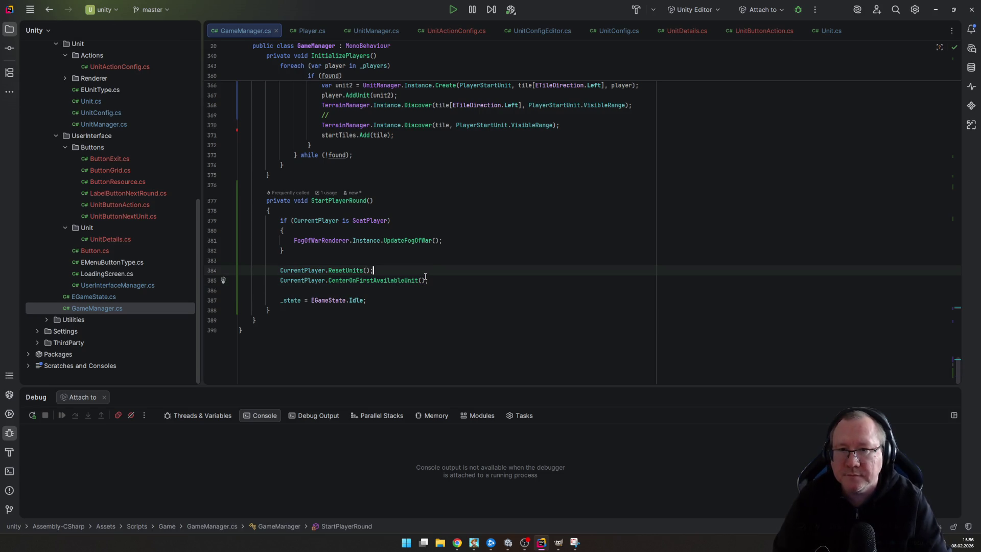
key("Up")
key("Down")
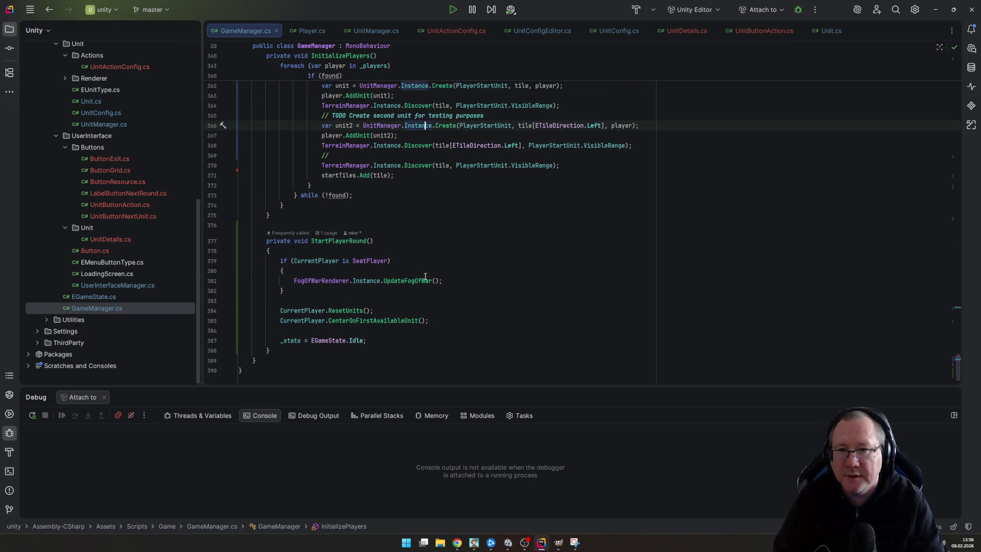
key("Up")
key("Home")
key("shift+Down")
key("shift+Down")
key("shift+Down")
key("shift+Down")
key("shift+Down")
key("Delete")
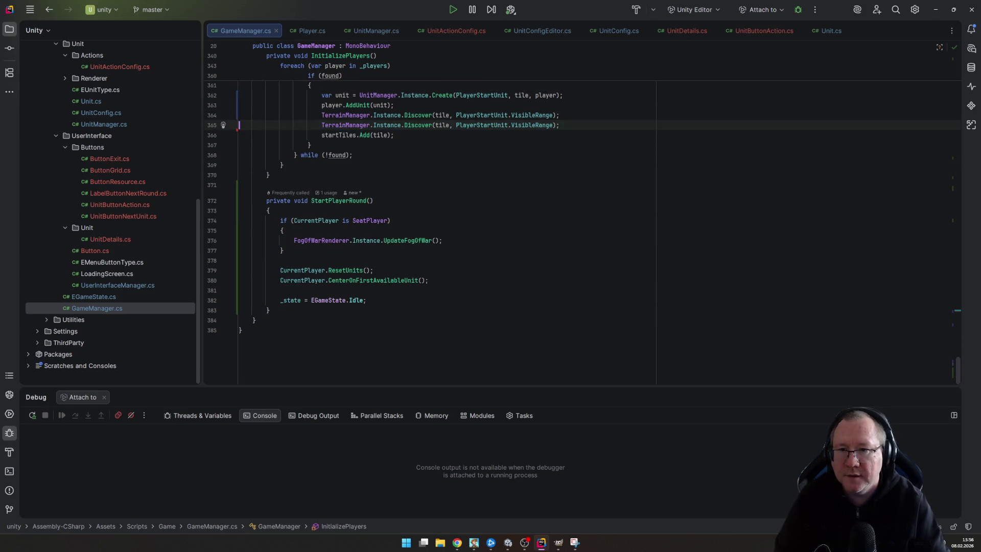
Delete the duplicate TerrainManager.Discover line and return to Unity
left_click(566, 241)
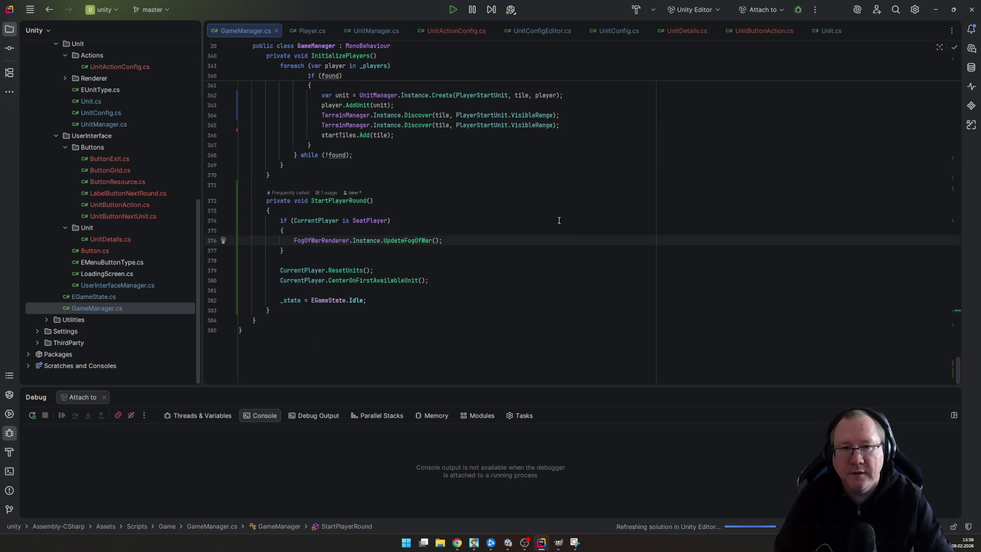
key("Up")
left_click(612, 96)
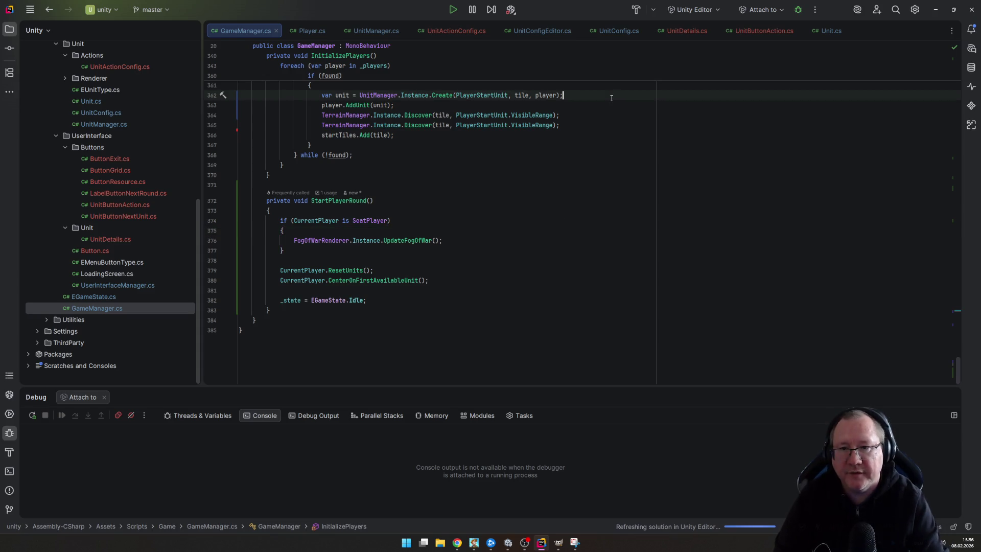
key("Down")
key("Down")
key("Down")
key("Home")
key("shift+Down")
key("Delete")
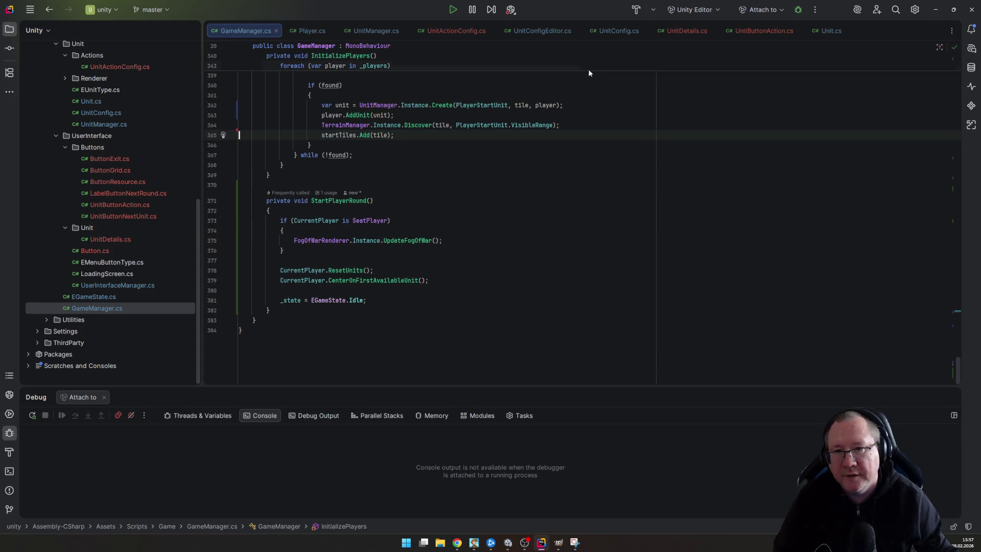
scroll(465, 260, "up", 3)
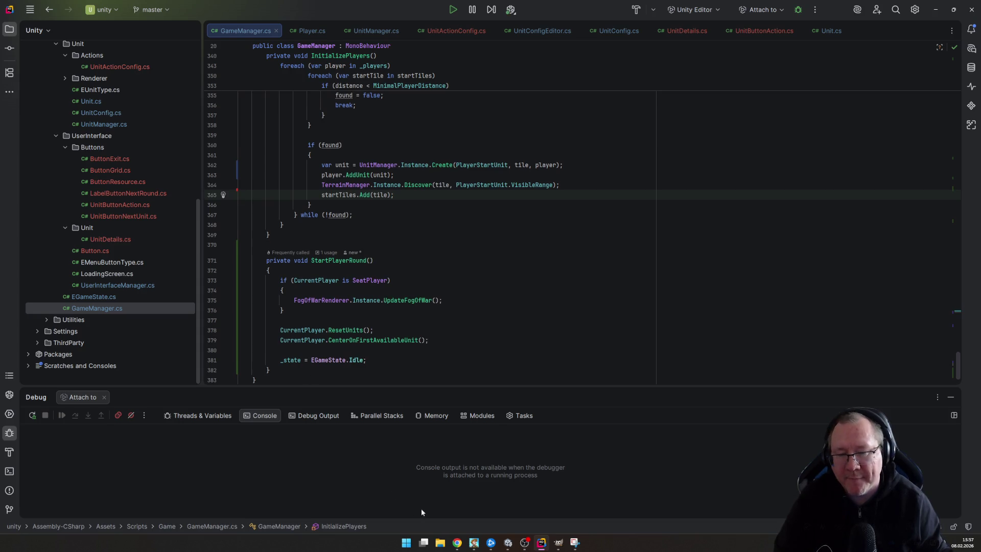
left_click(507, 547)
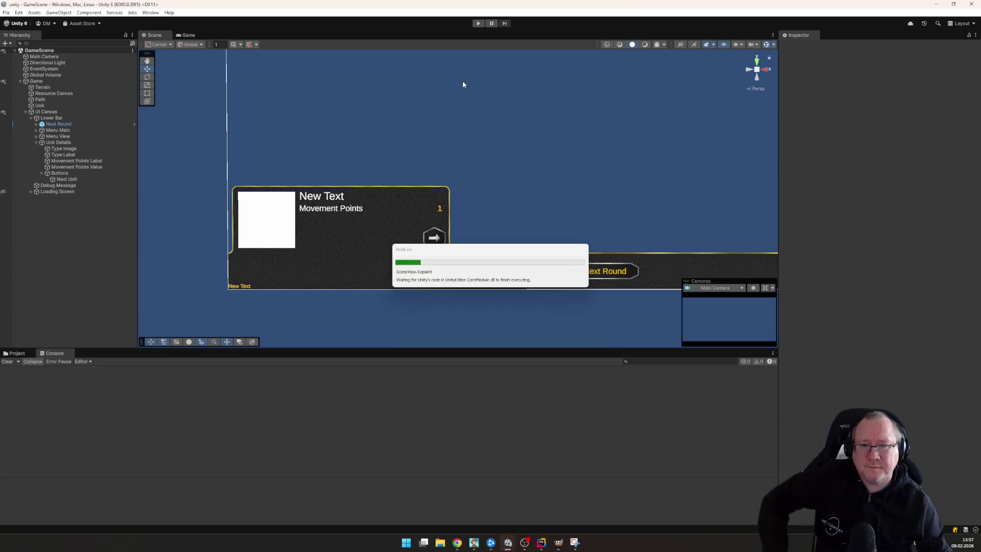
left_click(478, 24)
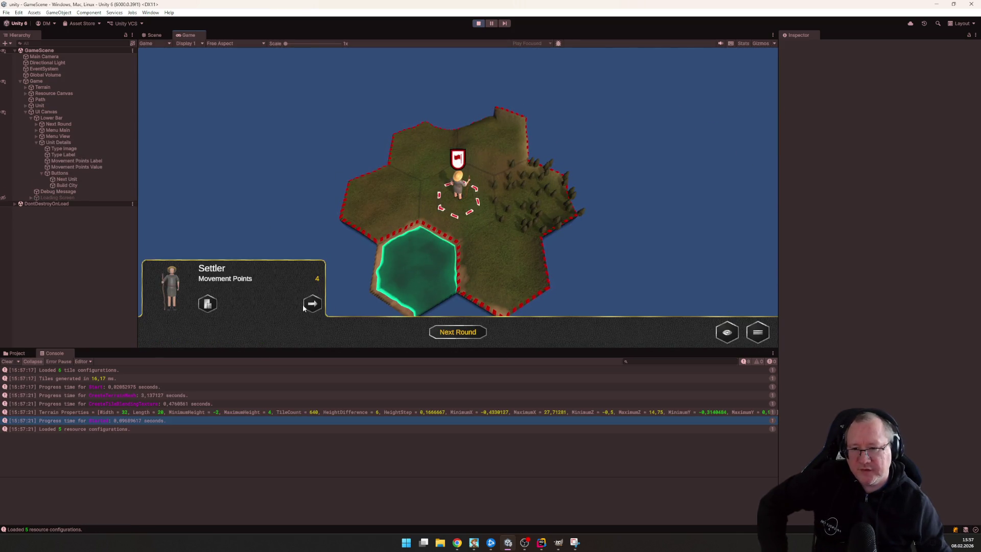
scroll(543, 245, "down", 3)
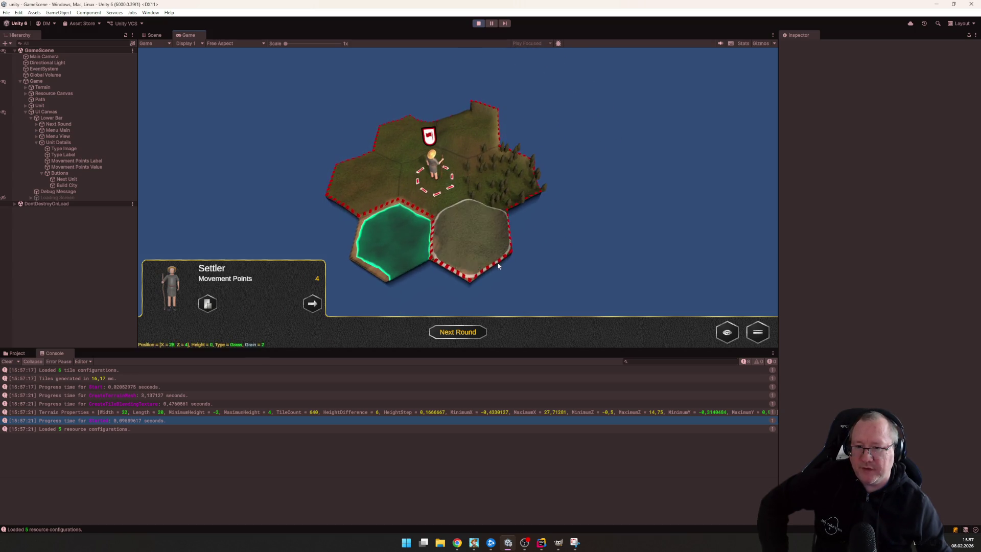
left_click_drag(498, 262, 520, 226)
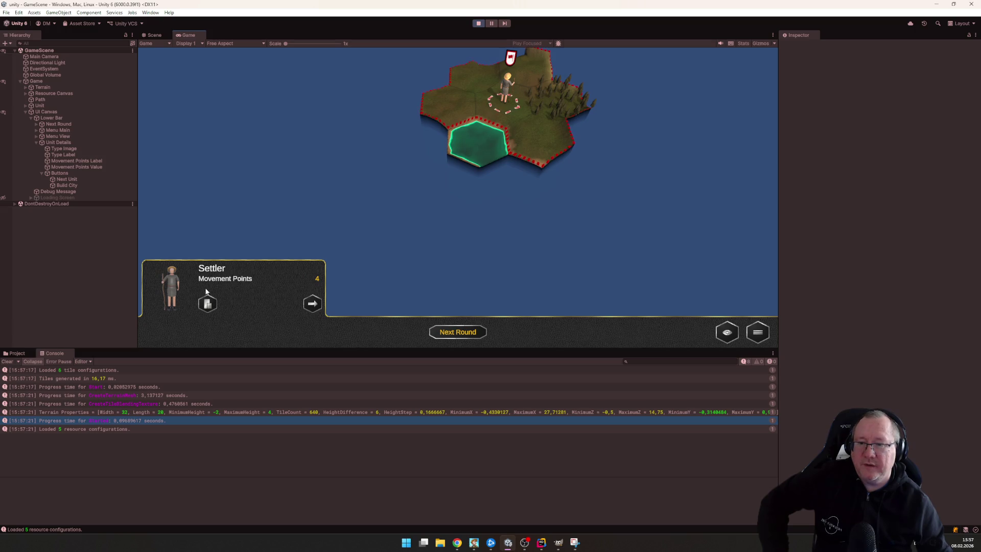
left_click(727, 332)
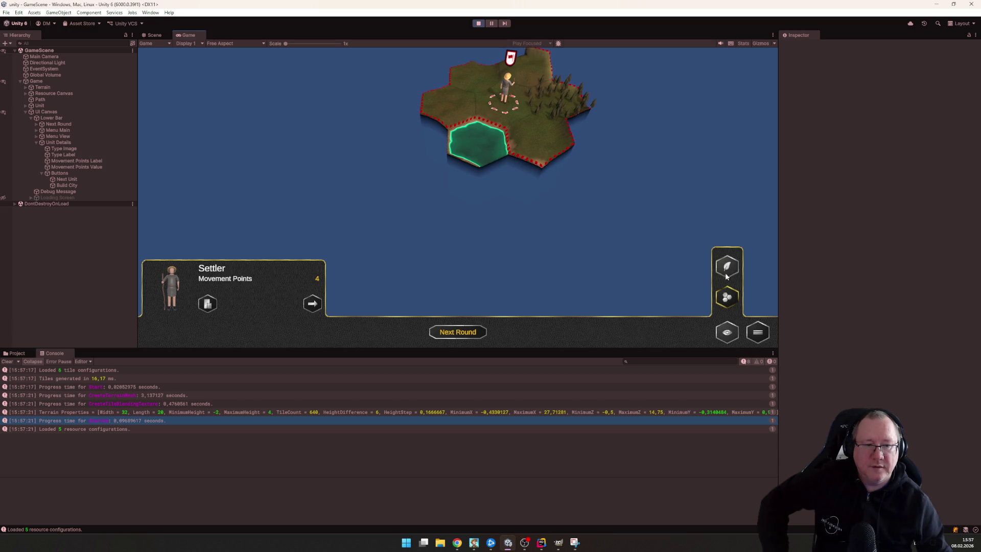
left_click(759, 334)
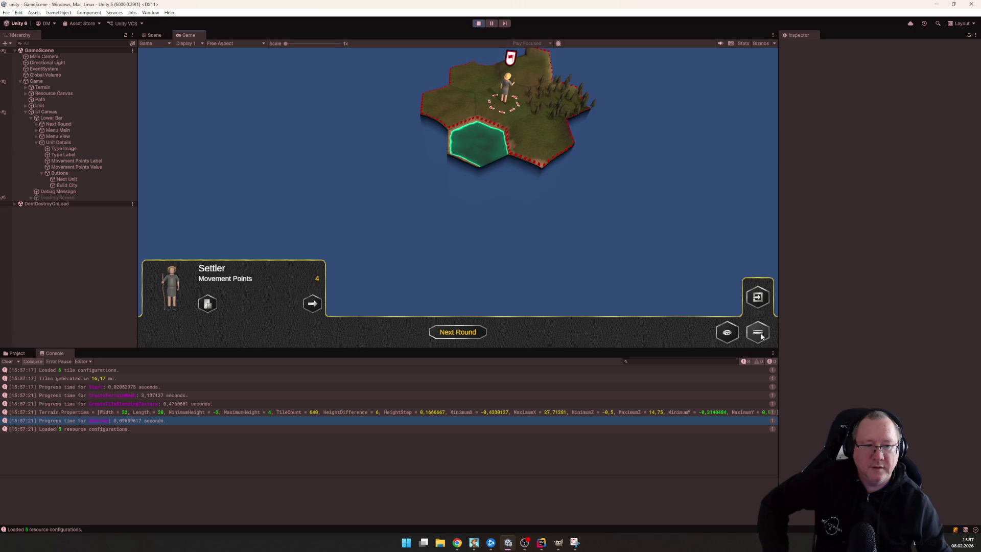
left_click(760, 336)
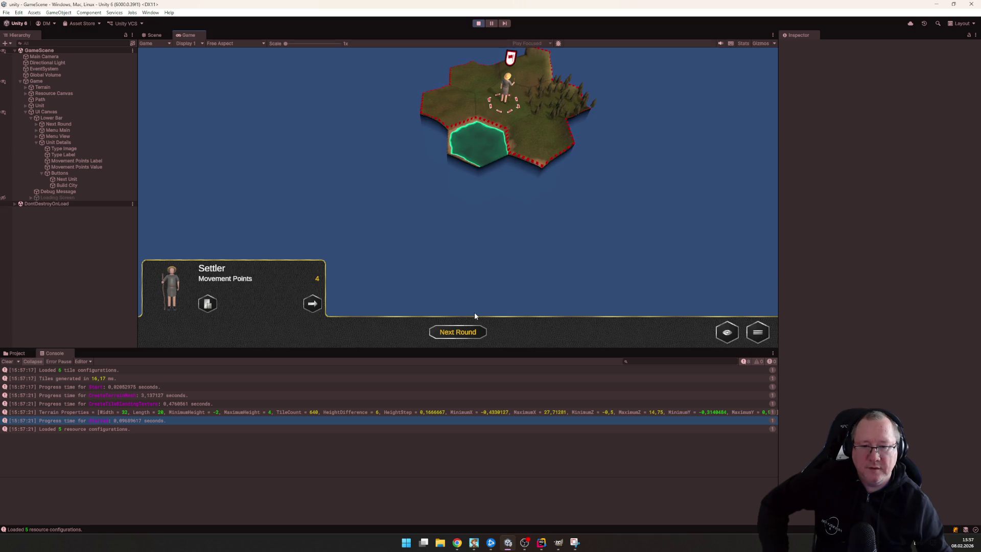
left_click(478, 23)
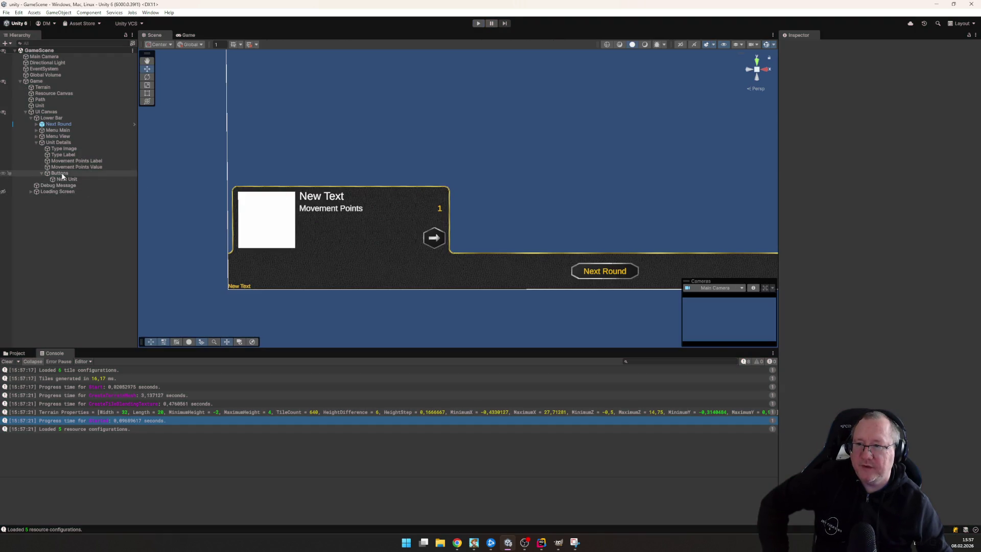
Set the UI Canvas's Button Highlight Sound to None and start play mode
left_click(50, 112)
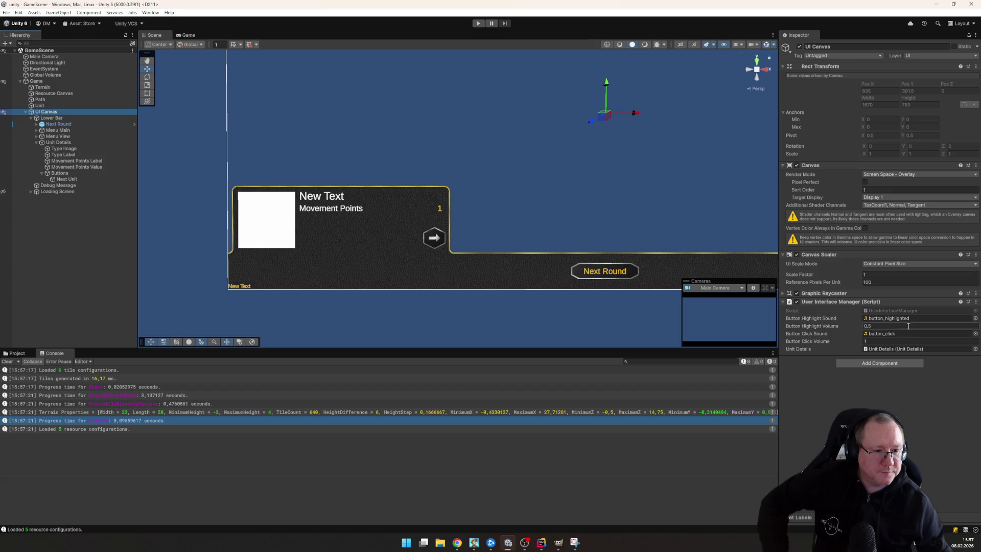
left_click(975, 318)
double_click(295, 263)
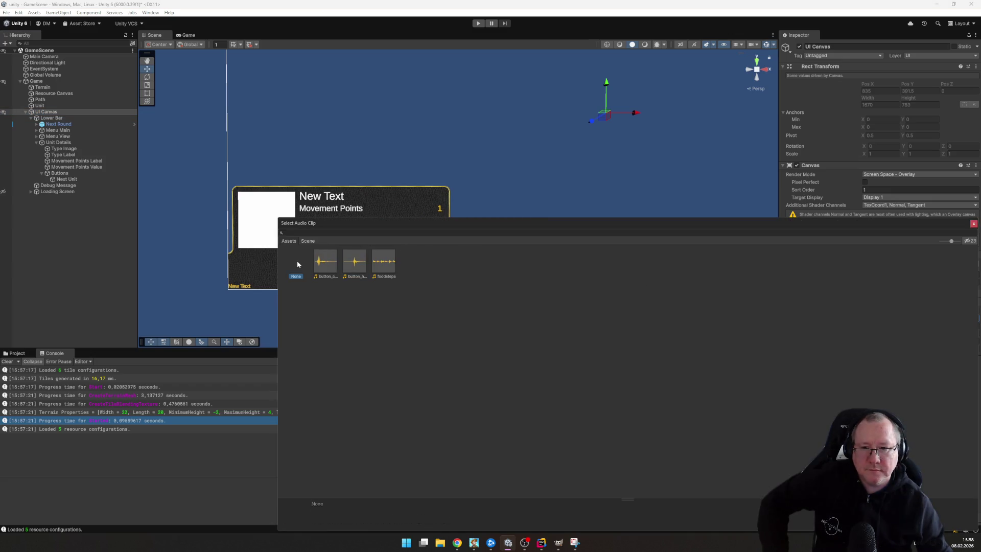
left_click(478, 23)
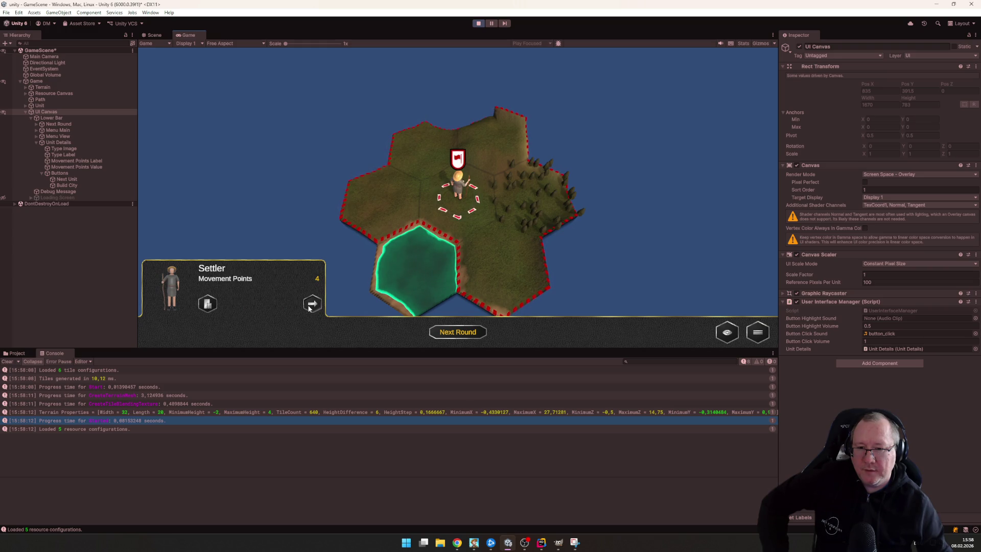
Toggle yield numbers on and off, reselect the Settler, pan the map, then stop play mode
left_click(717, 333)
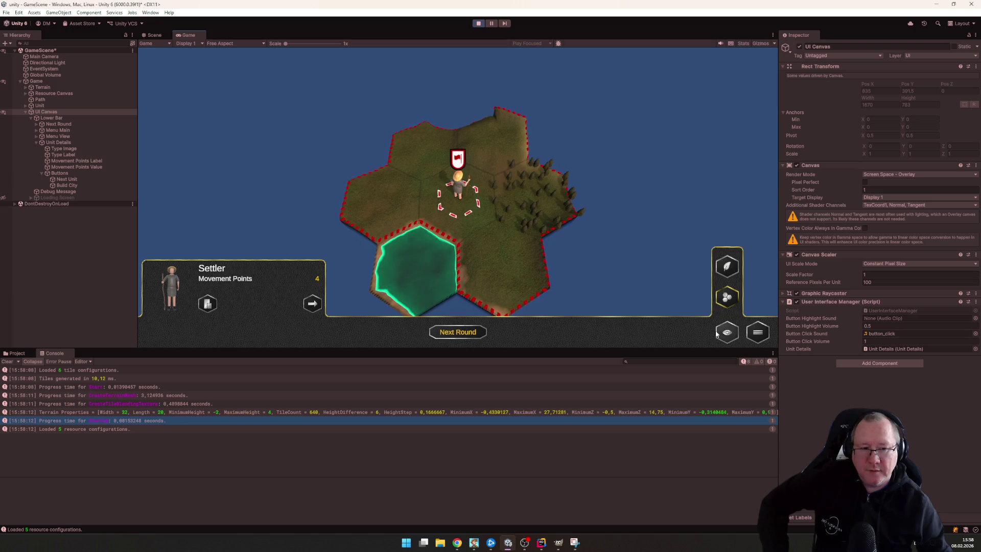
left_click(727, 266)
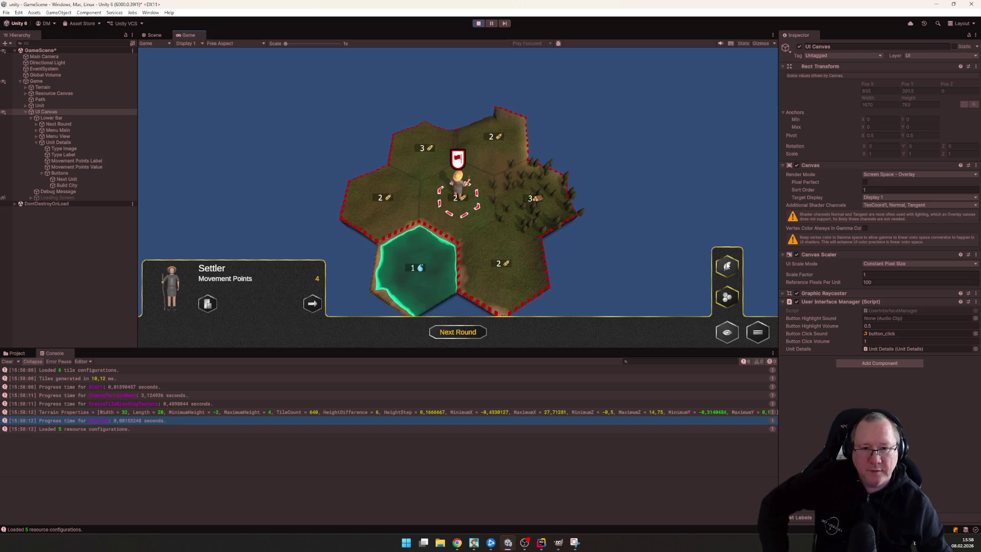
left_click(727, 265)
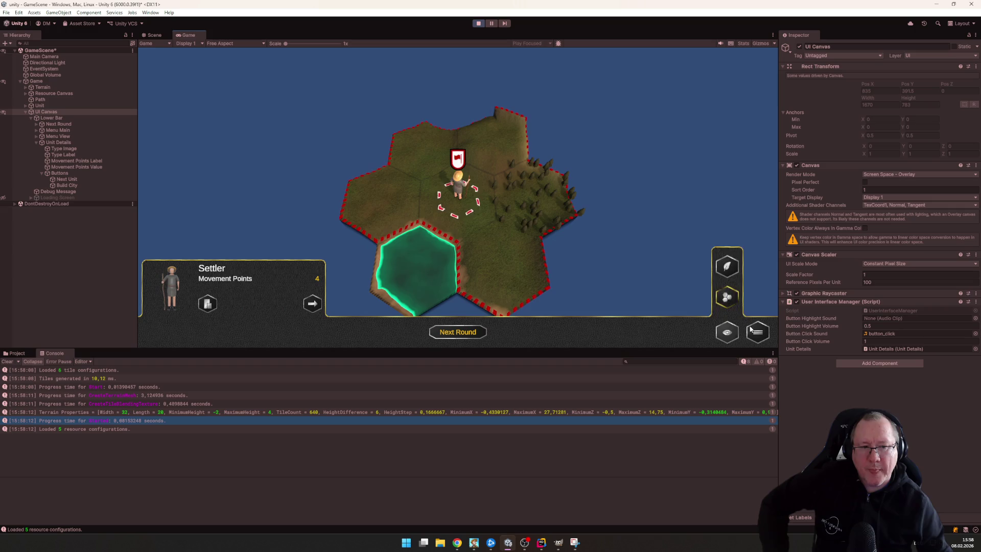
left_click(649, 220)
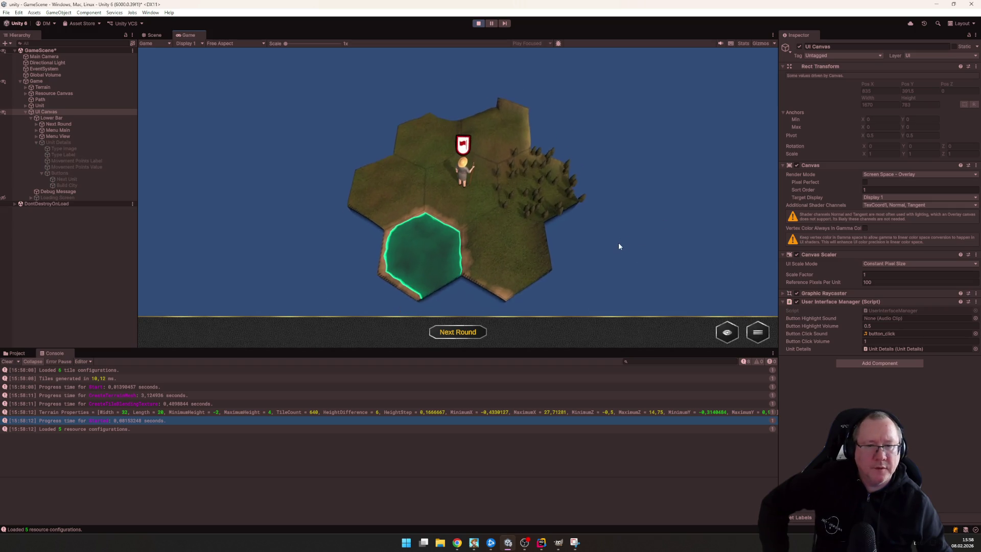
scroll(377, 279, "down", 2)
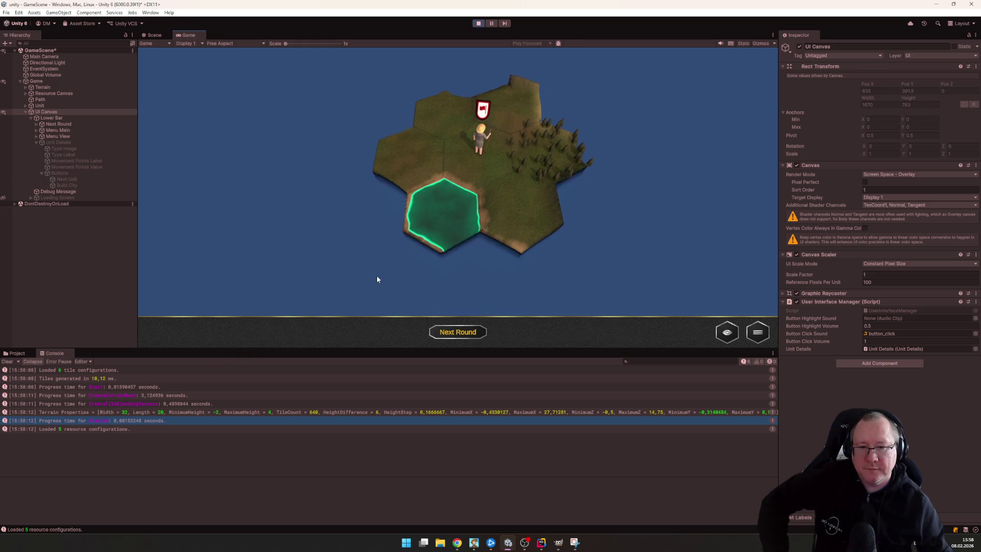
left_click(473, 204)
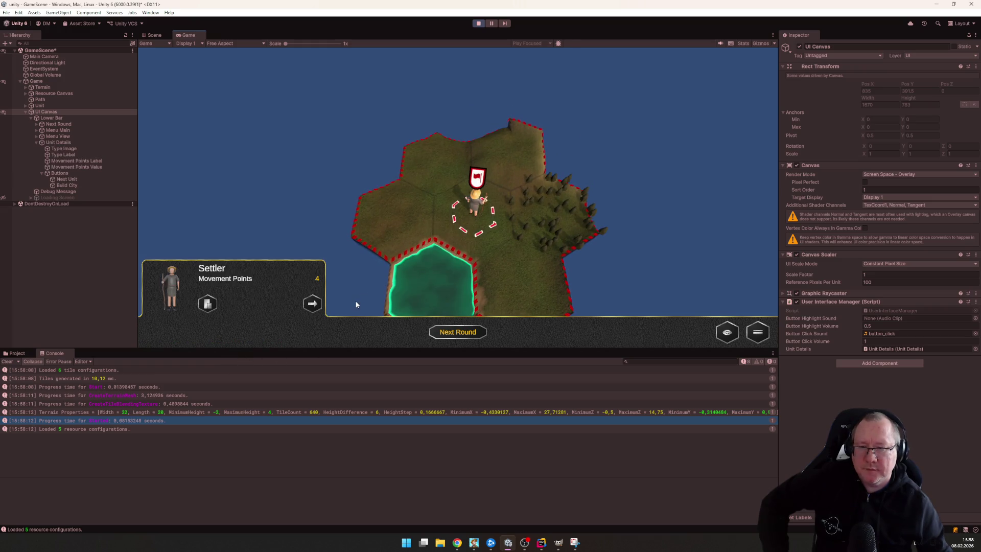
mouse_move(370, 285)
left_mouse_down()
mouse_move(307, 280)
mouse_move(394, 288)
left_mouse_up()
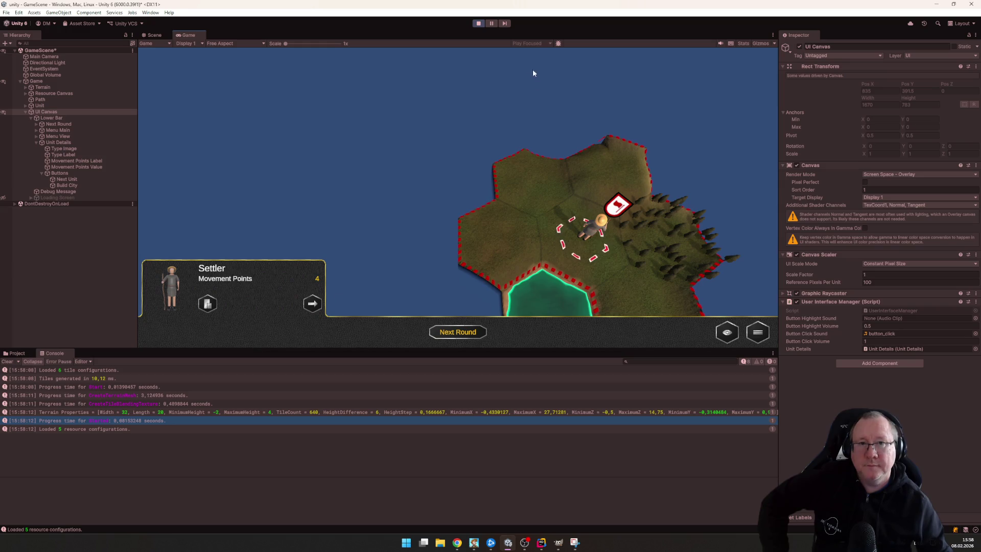
left_click(478, 24)
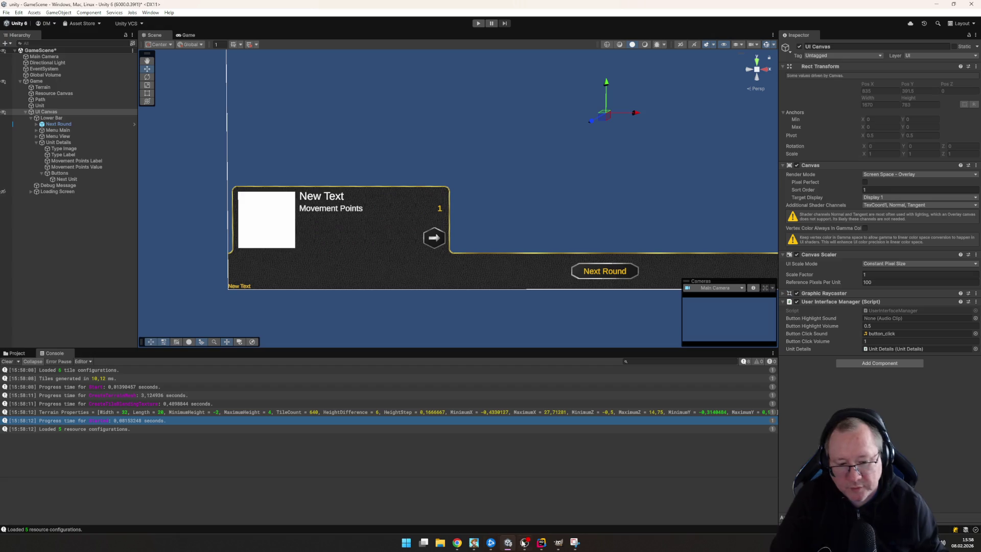
In GIMP's 48×48 unit_buttons image, hide the Icon - Build City layer
left_click(557, 543)
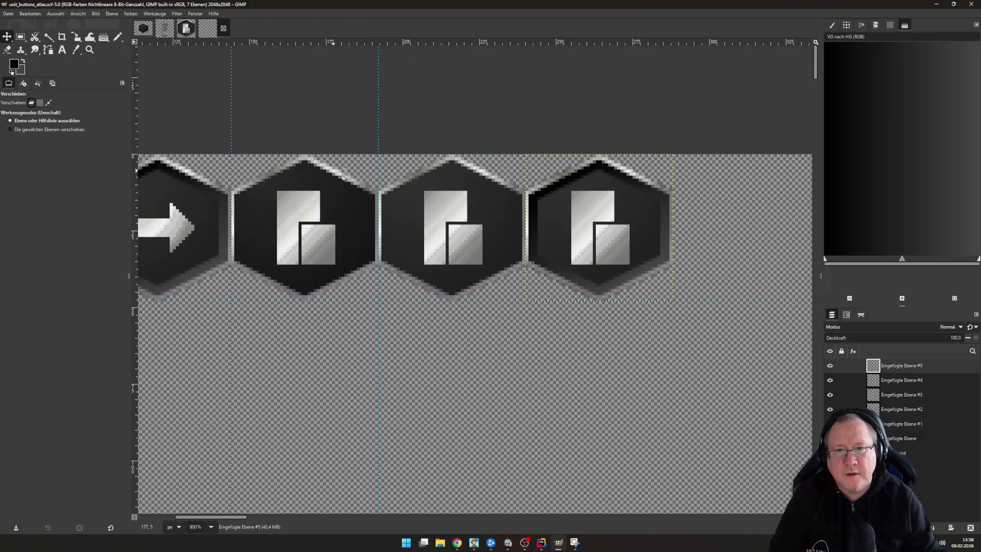
scroll(367, 133, "down", 4)
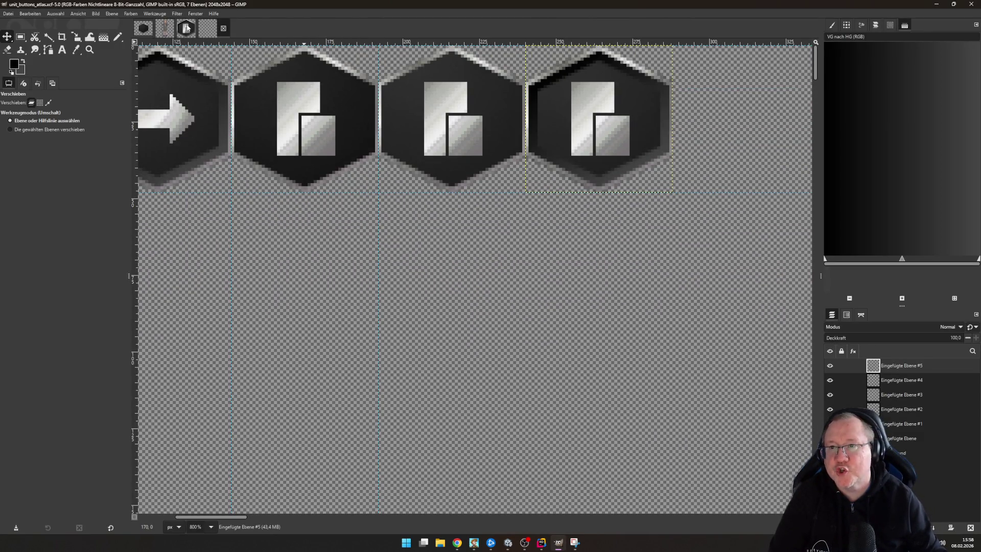
left_click(187, 28)
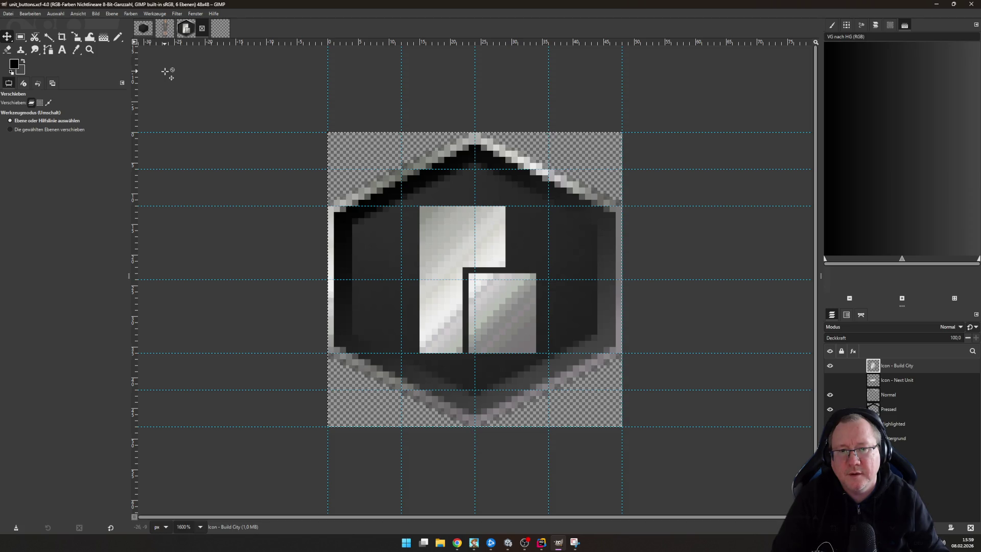
left_click(830, 365)
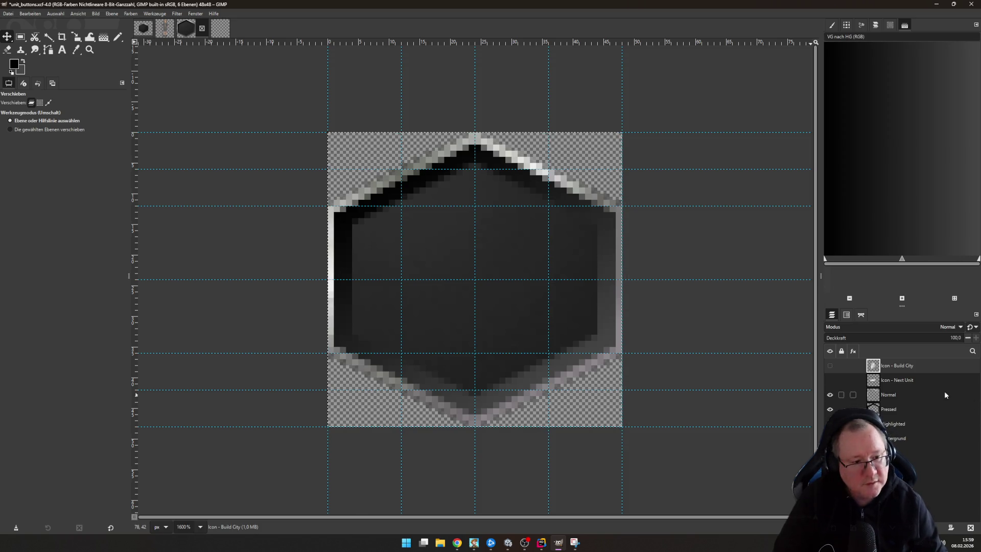
right_click(910, 369)
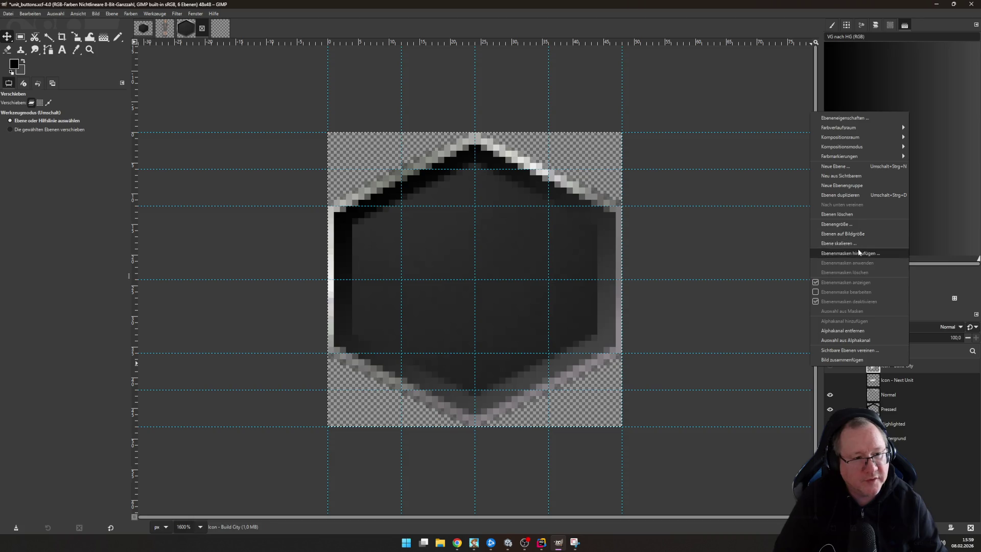
Create a transparent 48×48 layer named 'Icon - Disband' at the top of the stack
left_click(847, 166)
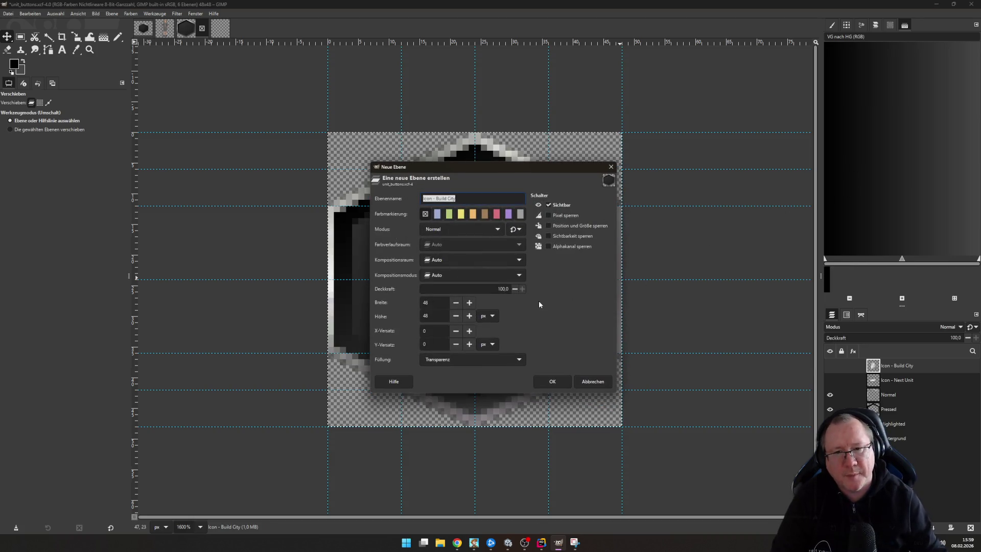
key("End")
key("shift+Left")
key("shift+Left")
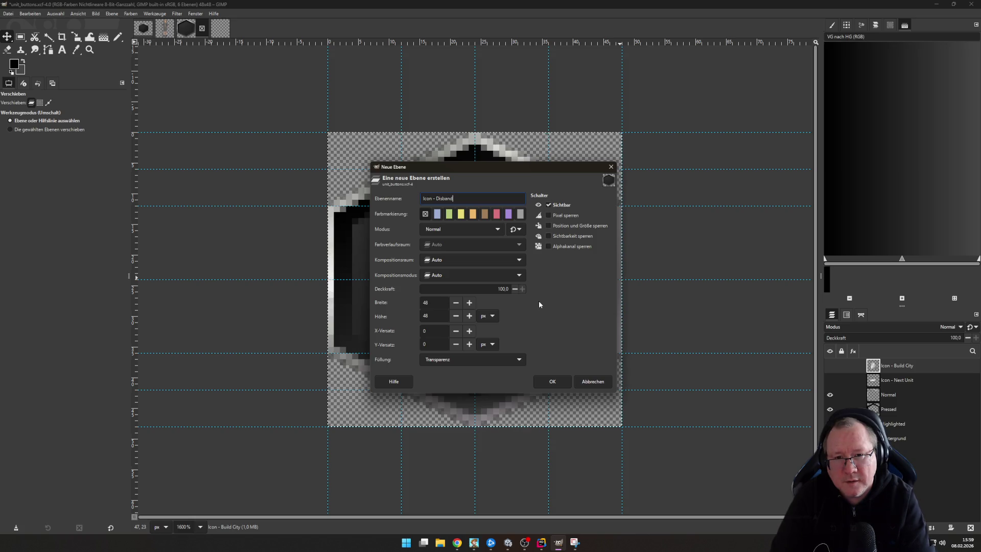
key("Return")
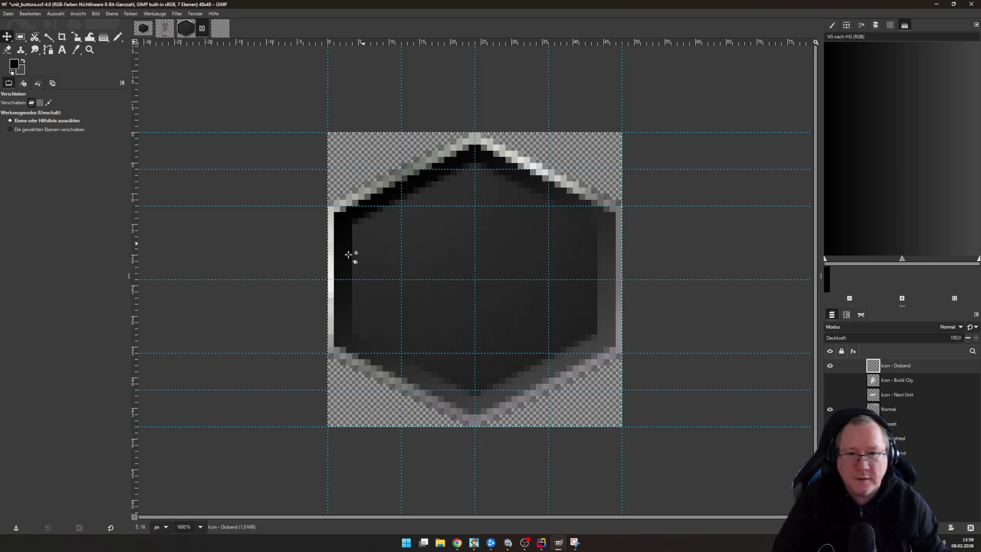
Select a 24 px circle in the hexagon's centre and subtract an 18 px circle to leave a ring
left_click(829, 409)
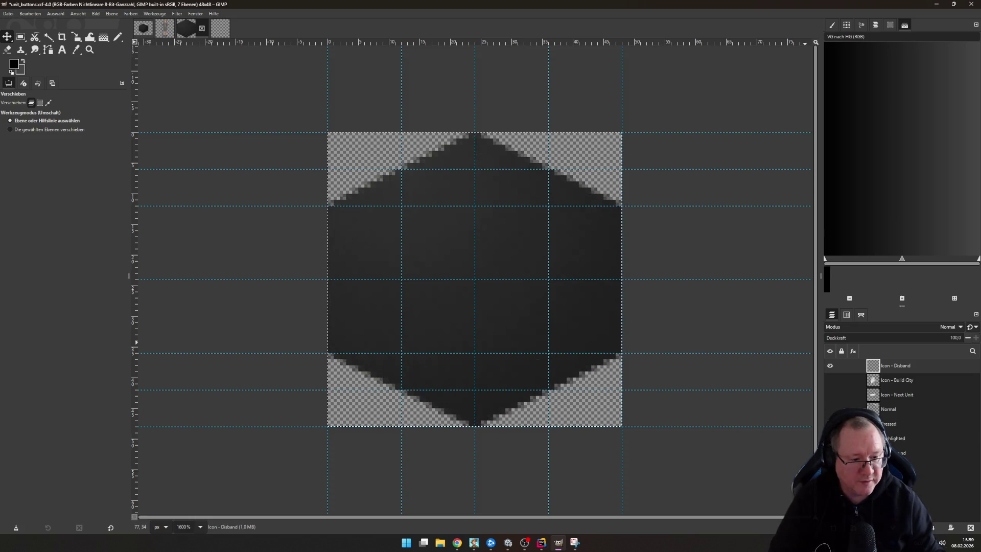
left_click(829, 409)
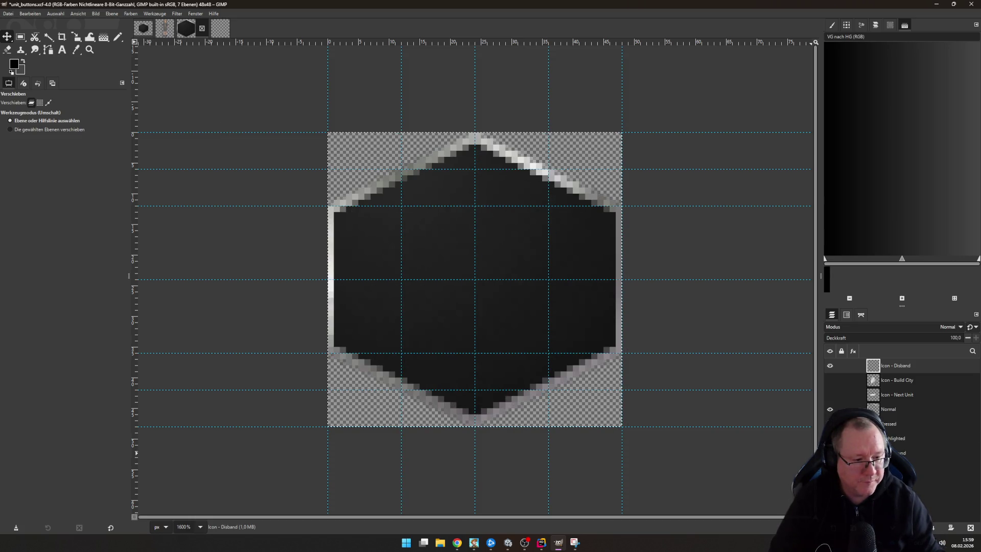
left_click(20, 37)
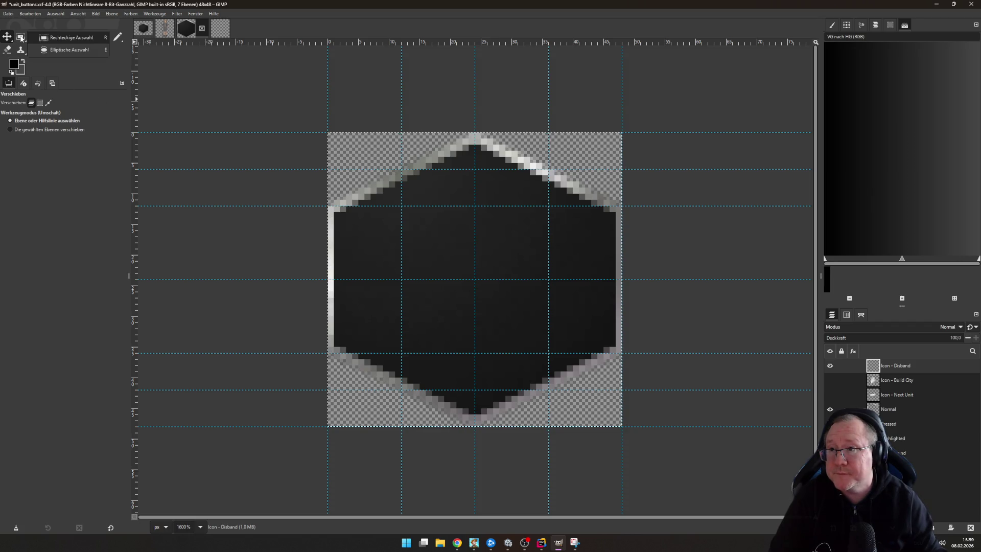
left_click(51, 51)
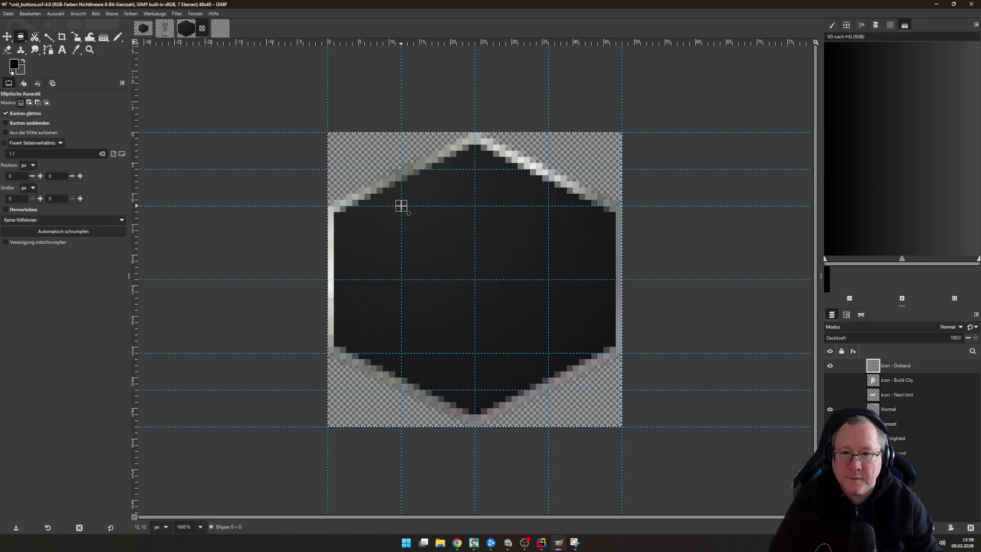
left_click_drag(401, 205, 548, 352)
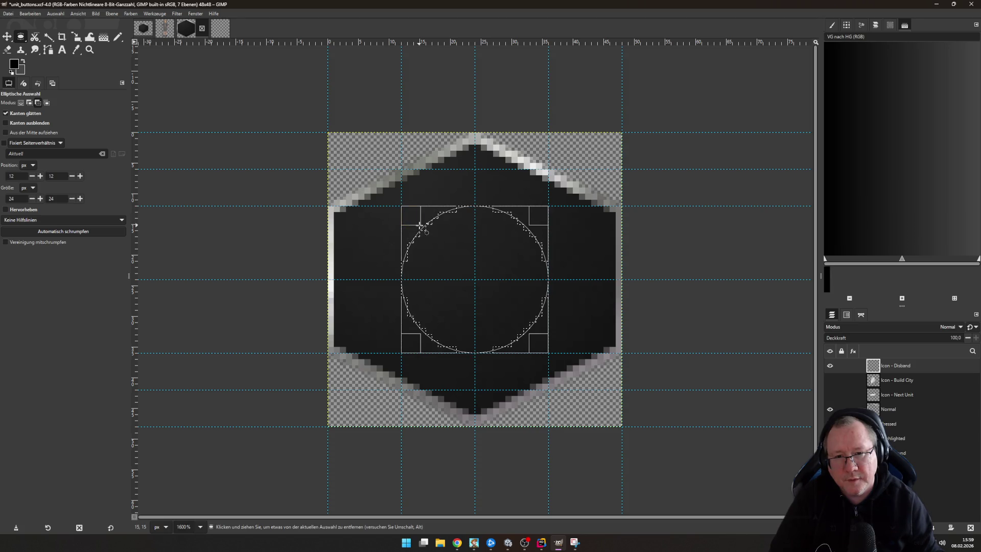
left_click_drag(421, 225, 526, 329)
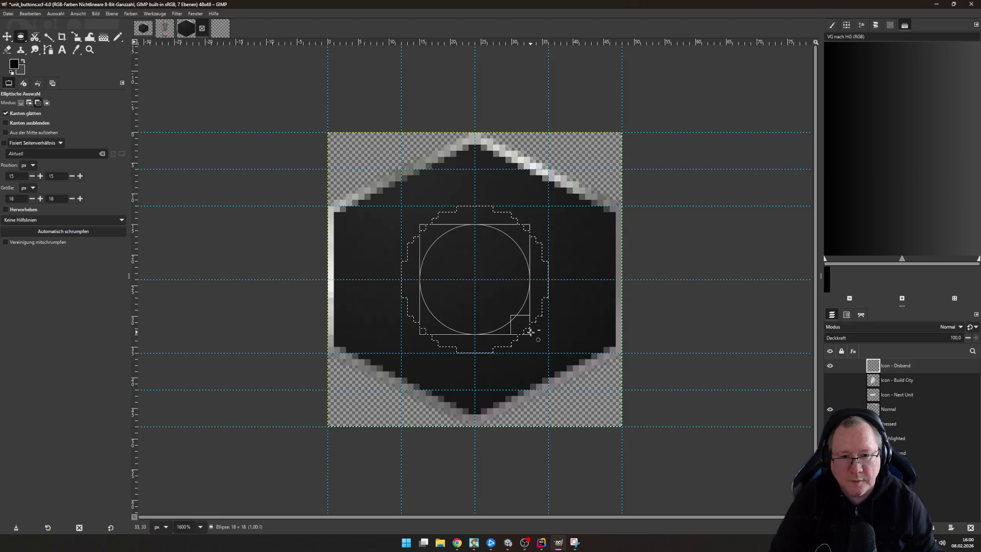
left_click_drag(530, 332, 530, 332)
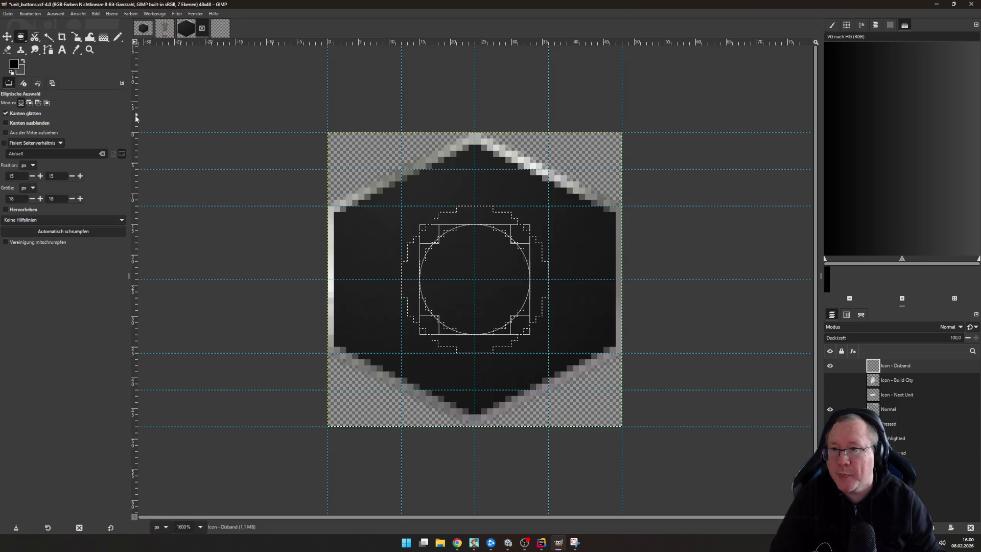
Add guides marking the ring's inner edges, moving one vertical guide to the ring's right side
mouse_move(137, 118)
left_mouse_down()
mouse_move(440, 171)
mouse_move(408, 176)
mouse_move(417, 178)
left_mouse_up()
left_click_drag(433, 44, 441, 223)
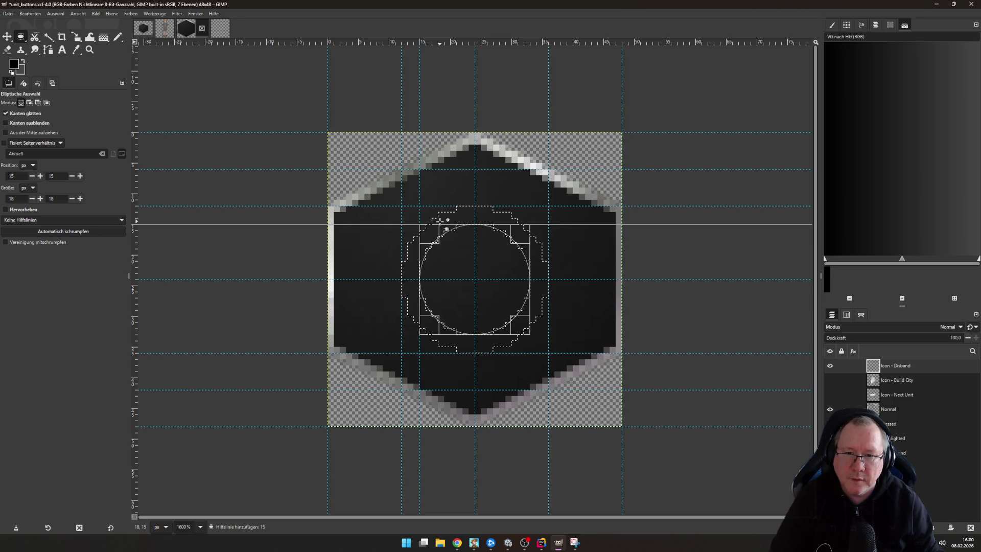
left_click_drag(439, 220, 440, 221)
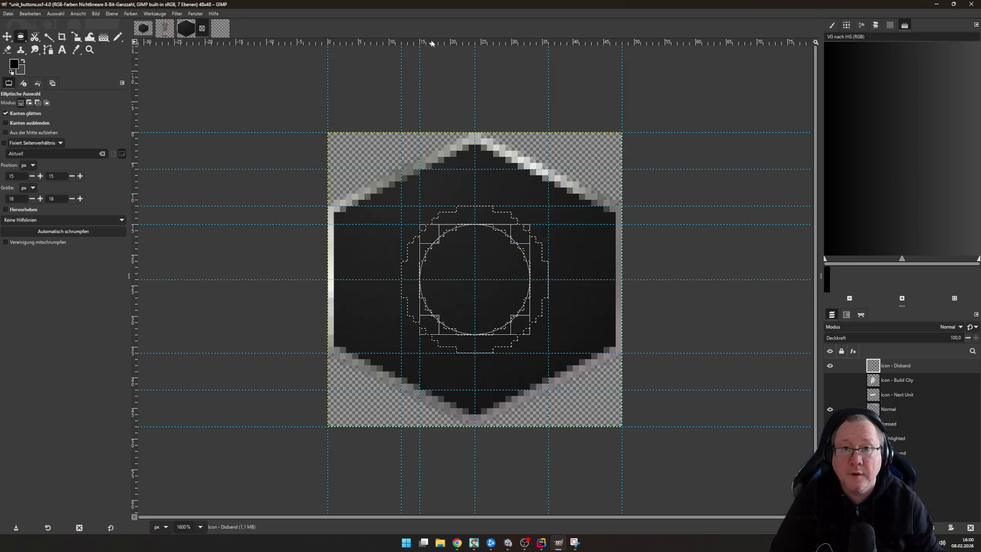
mouse_move(468, 43)
left_mouse_down()
mouse_move(470, 371)
mouse_move(468, 334)
left_mouse_up()
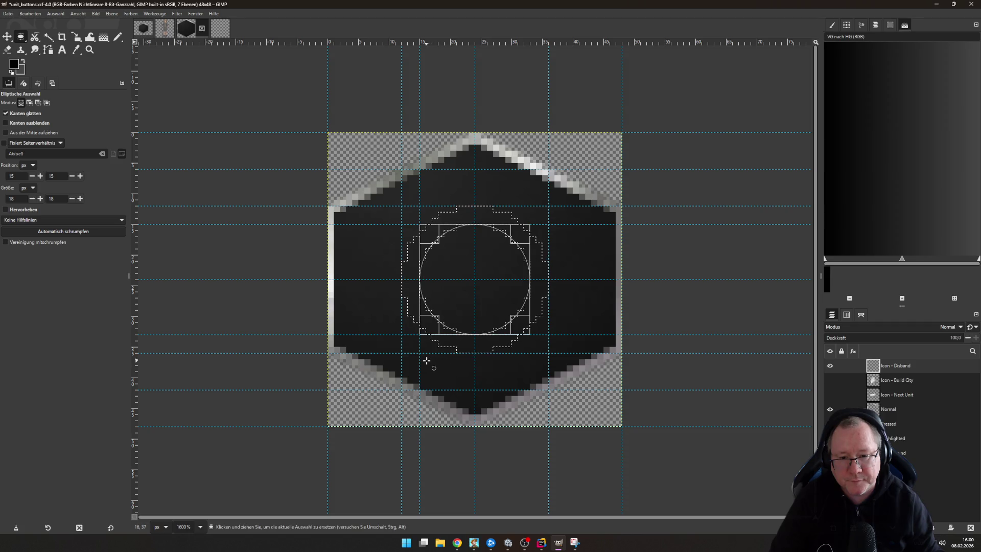
left_click(5, 36)
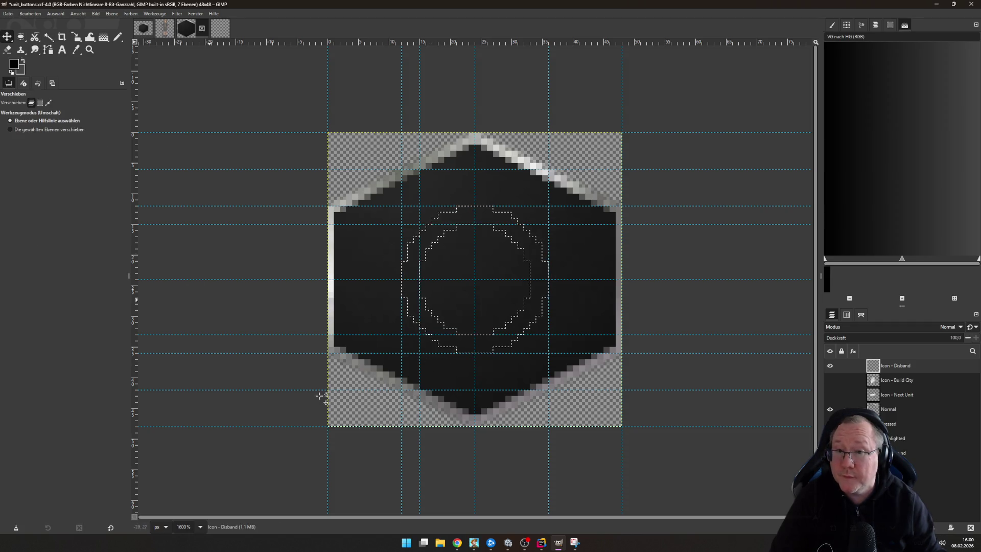
left_click_drag(420, 373, 530, 377)
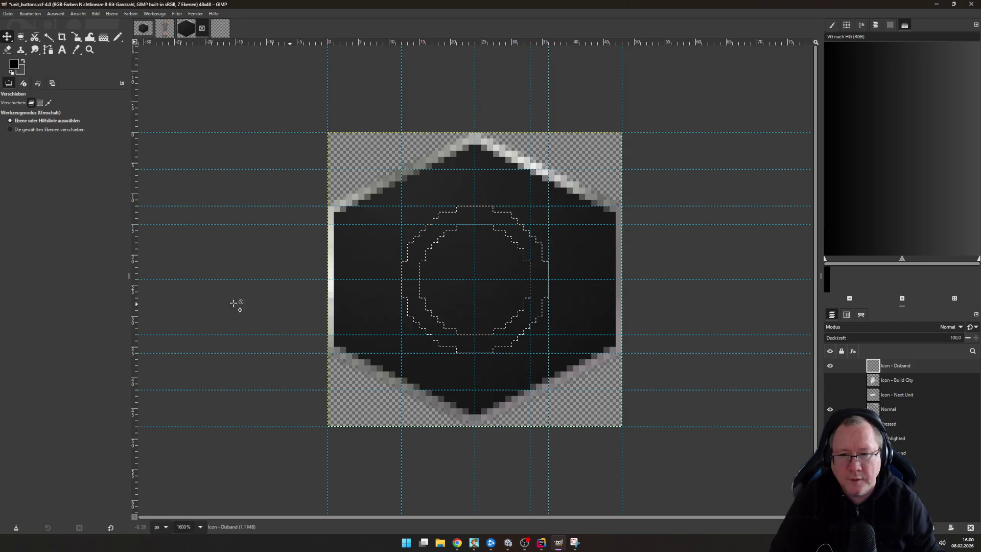
left_click_drag(137, 307, 420, 329)
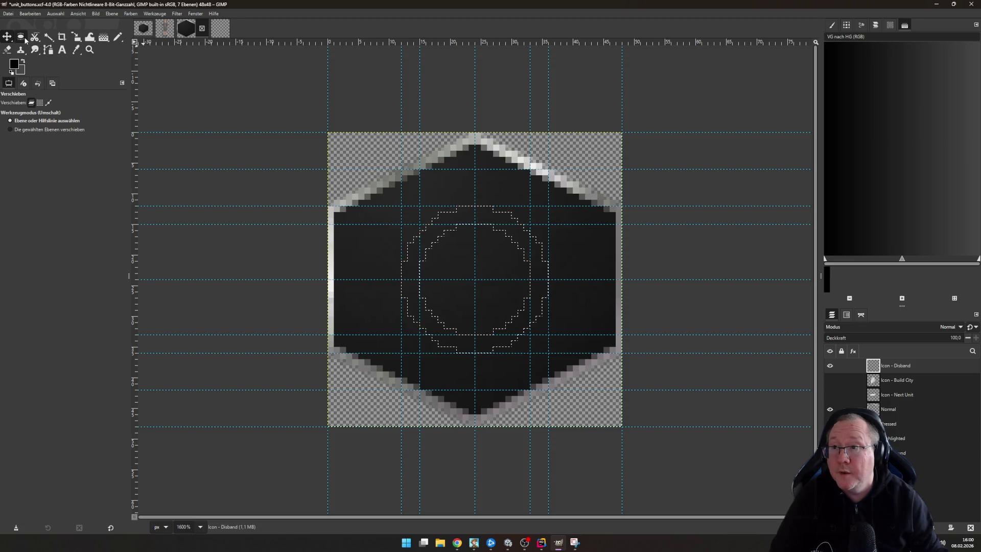
left_click(48, 49)
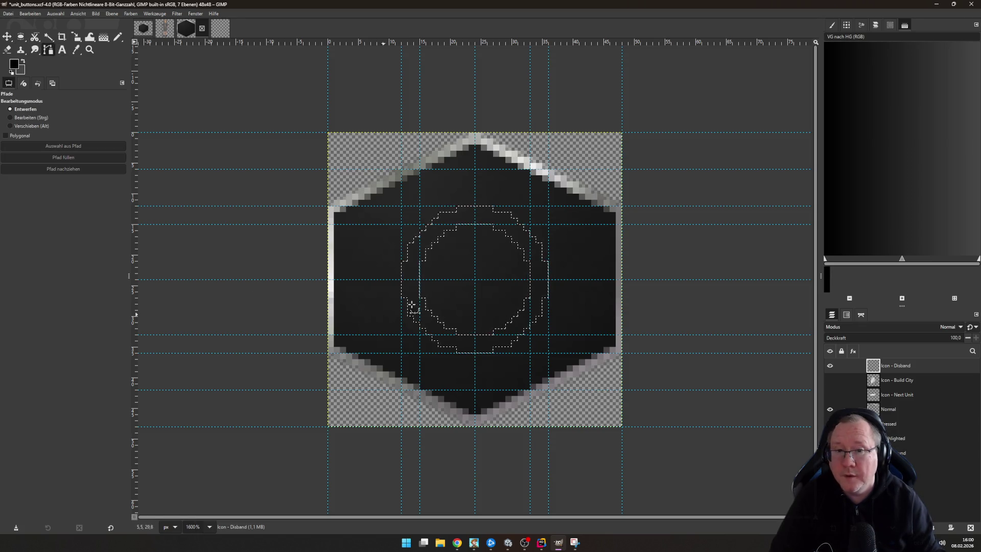
Draw a closed diagonal bar path across the ring and combine it with the ring selection
left_click(419, 206)
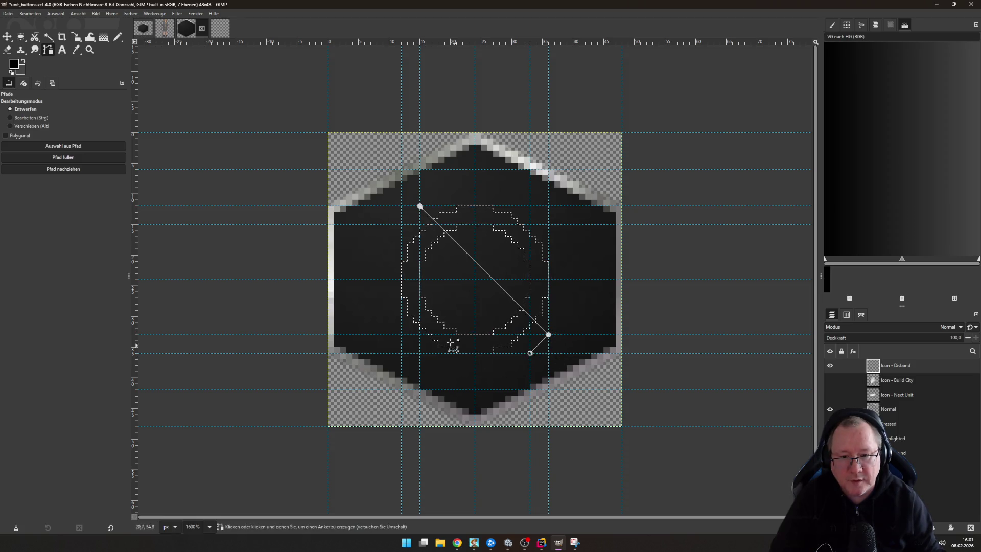
left_click(401, 223)
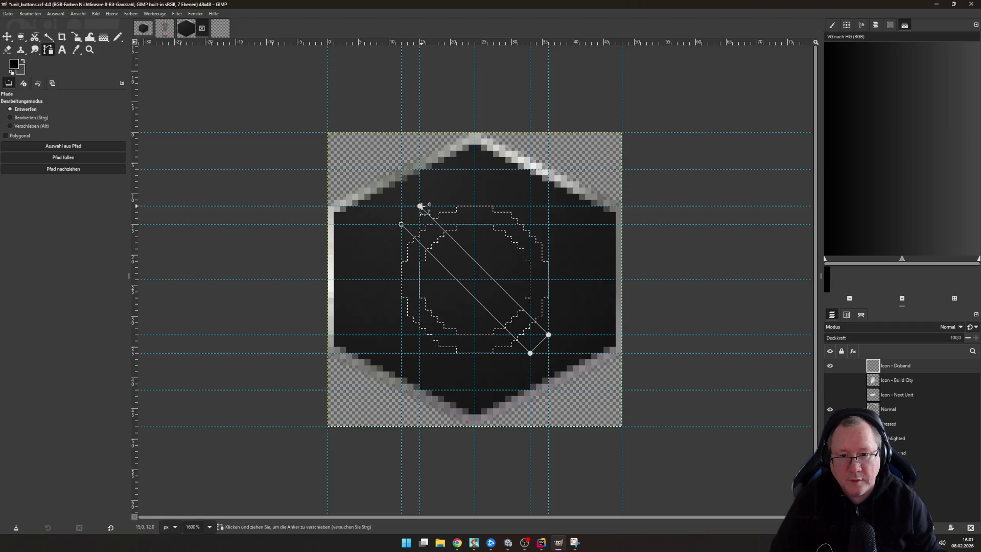
left_click(419, 206, "ctrl")
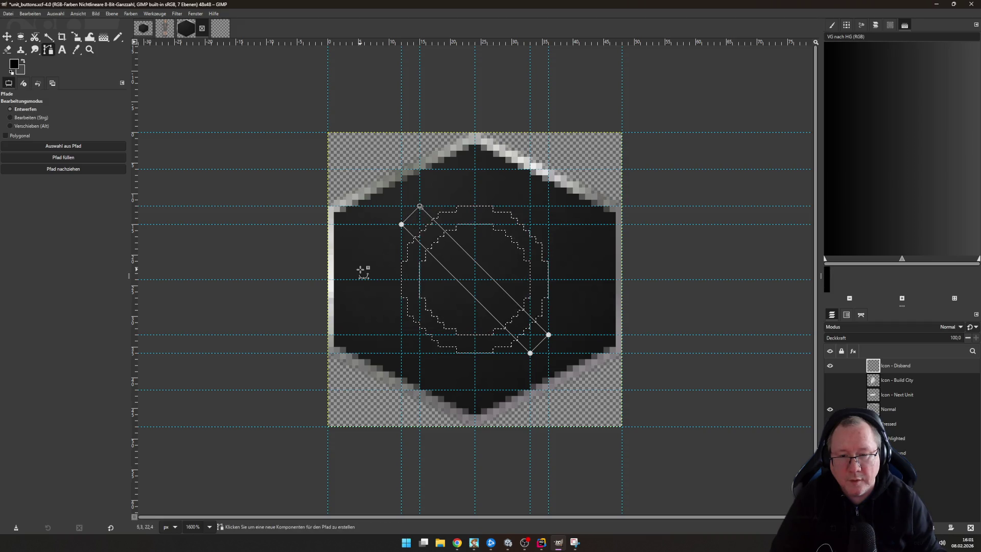
left_click(79, 148, "ctrl")
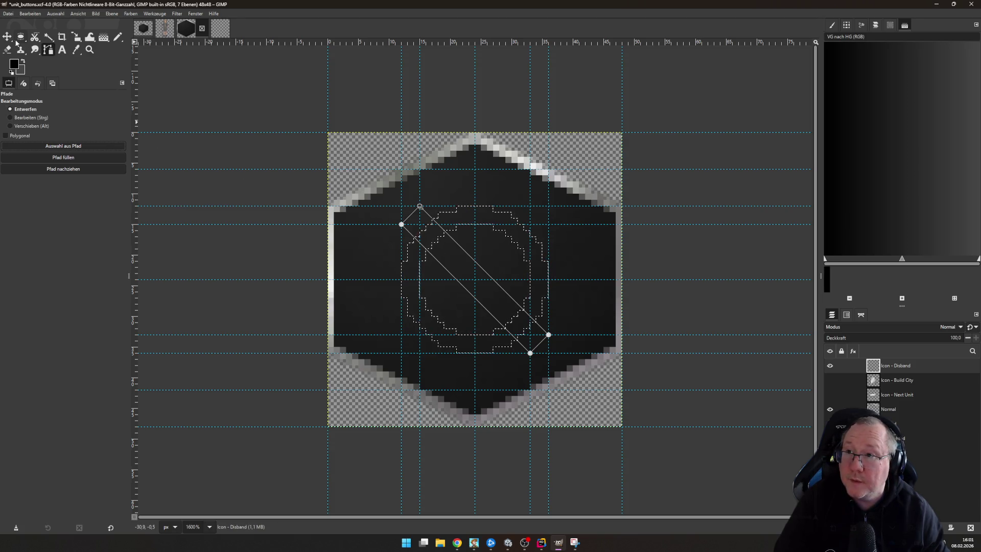
Add a vertical guide and nudge the upper, lower and right guides by one pixel each
key("m")
mouse_move(138, 130)
left_mouse_down()
mouse_move(354, 296)
mouse_move(413, 274)
left_mouse_up()
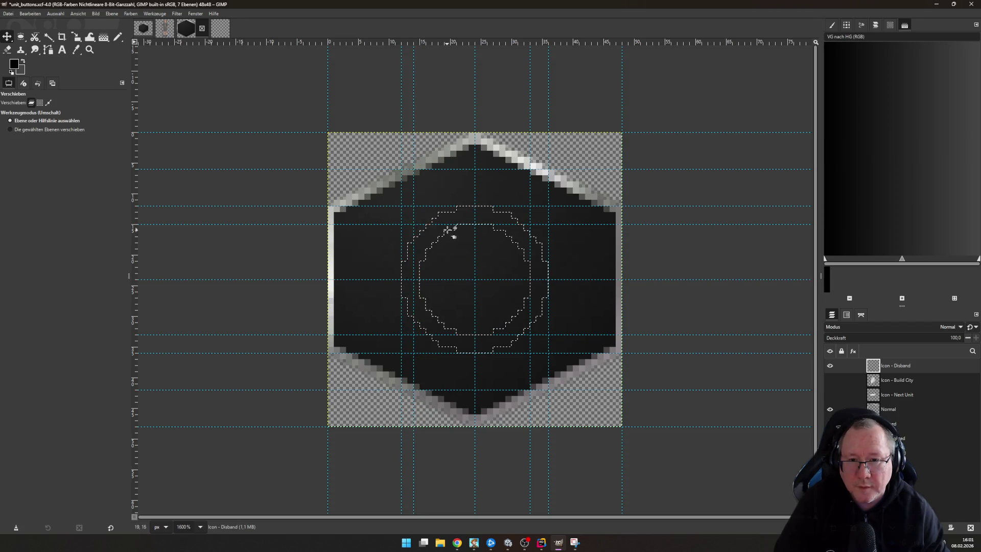
left_click_drag(448, 224, 448, 219)
left_click_drag(480, 334, 480, 341)
left_click_drag(530, 320, 536, 322)
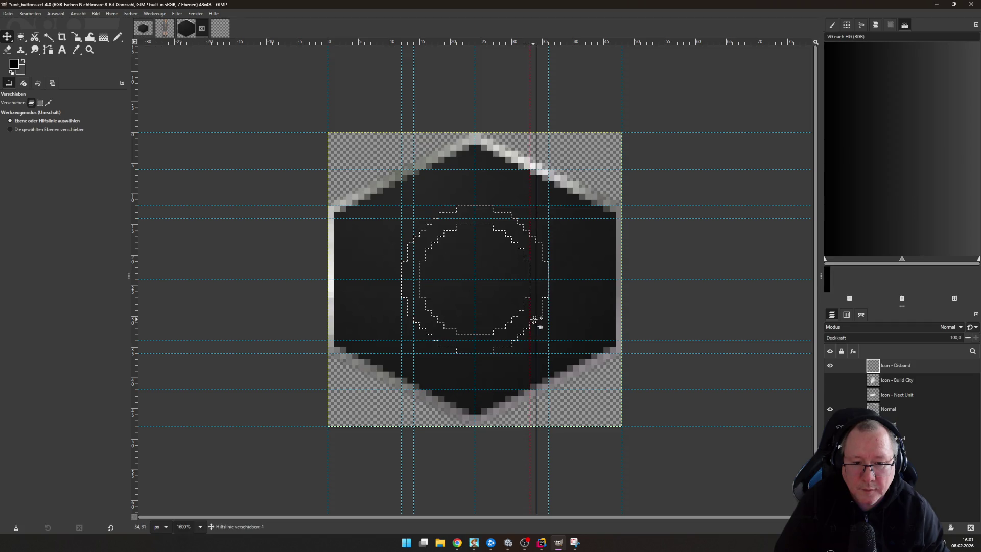
Begin a new diagonal bar path, undo misplaced points, and add vertical guides for the bar's edges
left_click(48, 50)
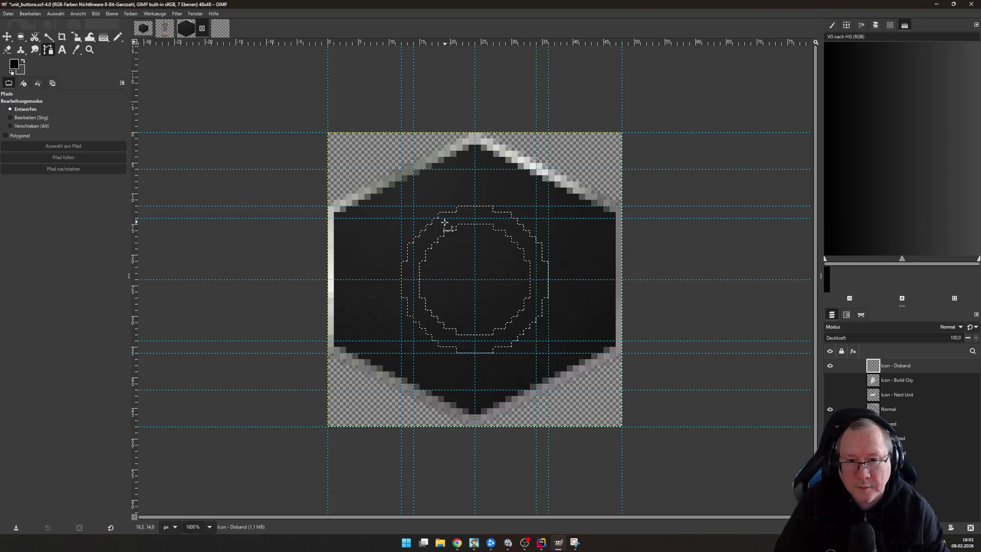
left_click(414, 237)
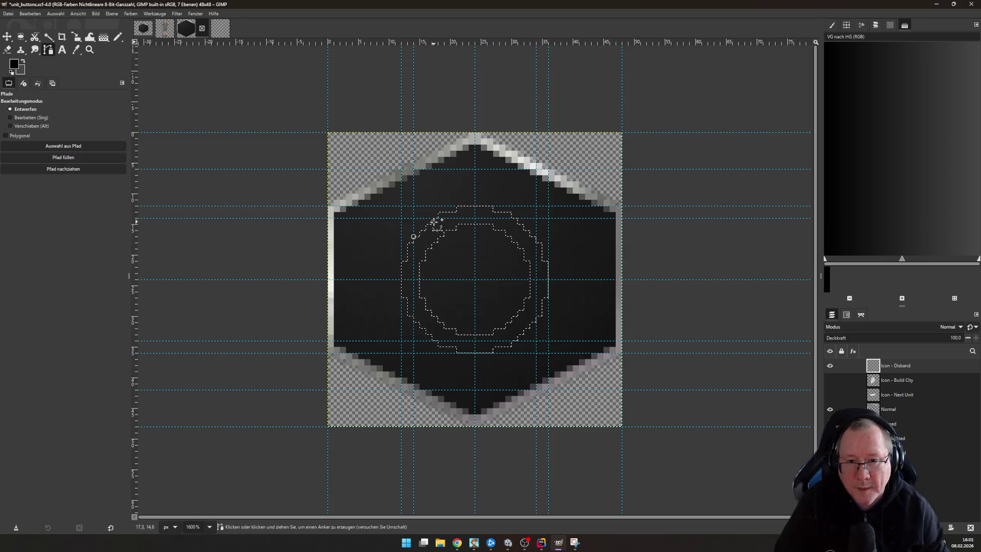
left_click(433, 219)
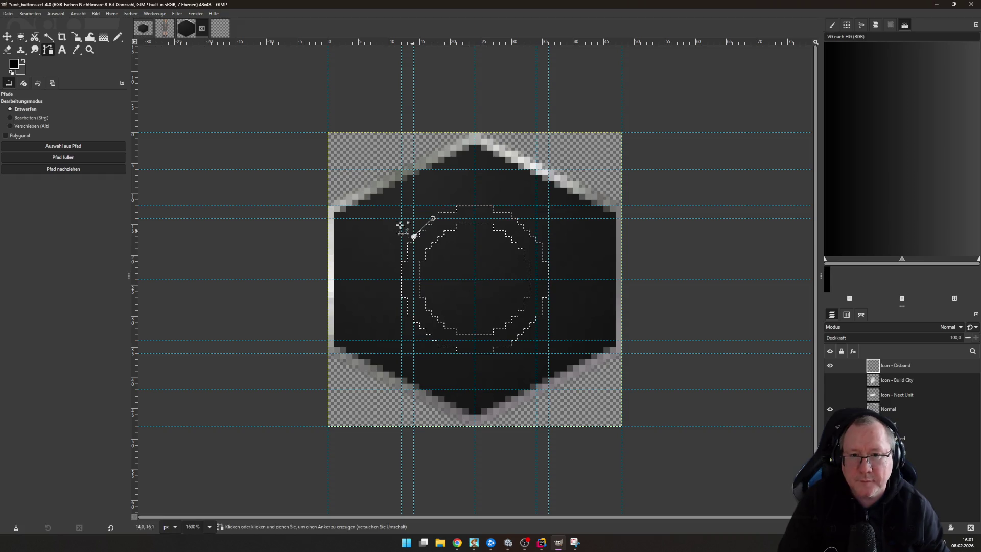
key("ctrl+z")
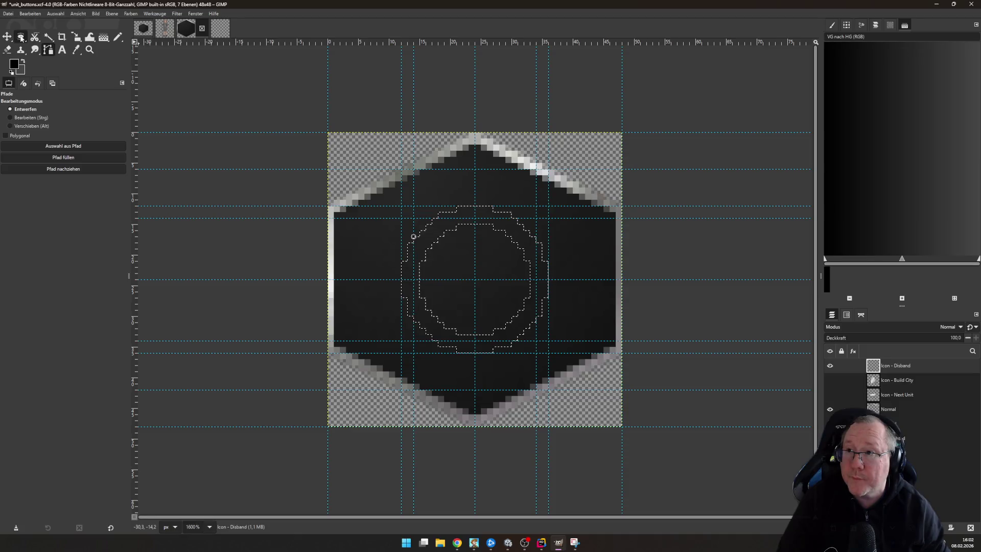
mouse_move(136, 191)
left_mouse_down()
mouse_move(146, 207)
mouse_move(430, 218)
mouse_move(432, 305)
left_mouse_up()
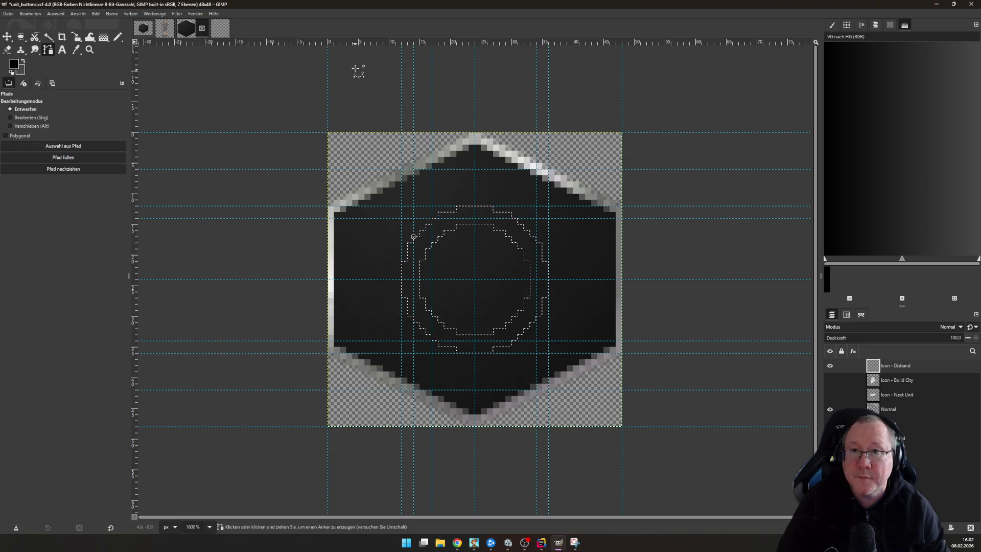
key("ctrl+z")
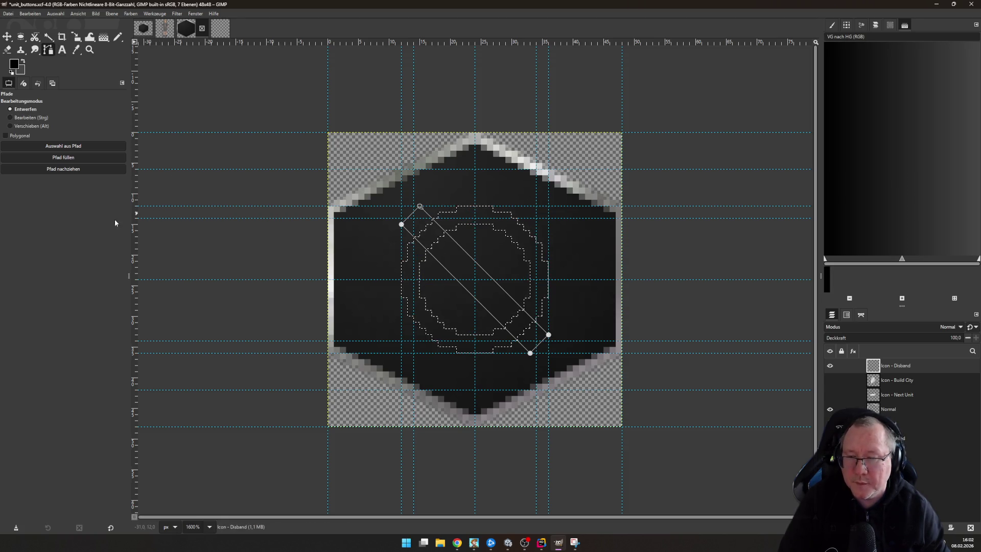
mouse_move(135, 188)
left_mouse_down()
mouse_move(407, 217)
mouse_move(161, 204)
mouse_move(134, 194)
left_mouse_up()
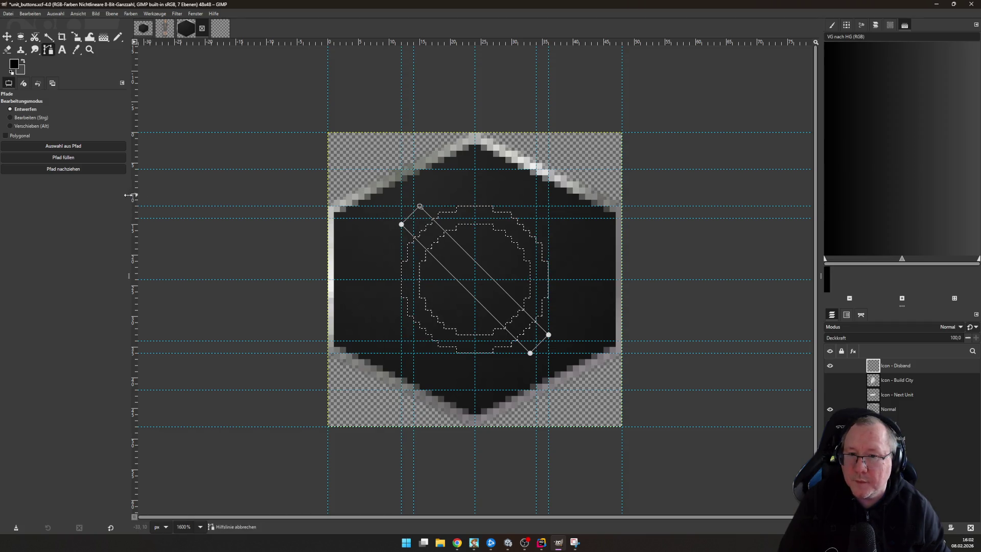
Add more guides framing the diagonal bar and clear the earlier trial bar path
left_click_drag(375, 46, 429, 236)
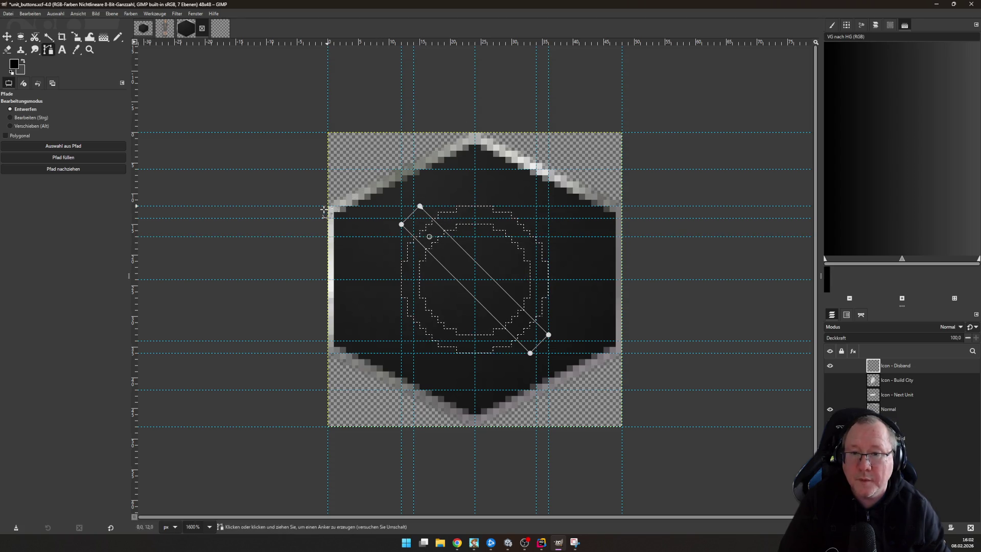
mouse_move(134, 120)
left_mouse_down()
mouse_move(395, 204)
mouse_move(437, 225)
mouse_move(432, 237)
left_mouse_up()
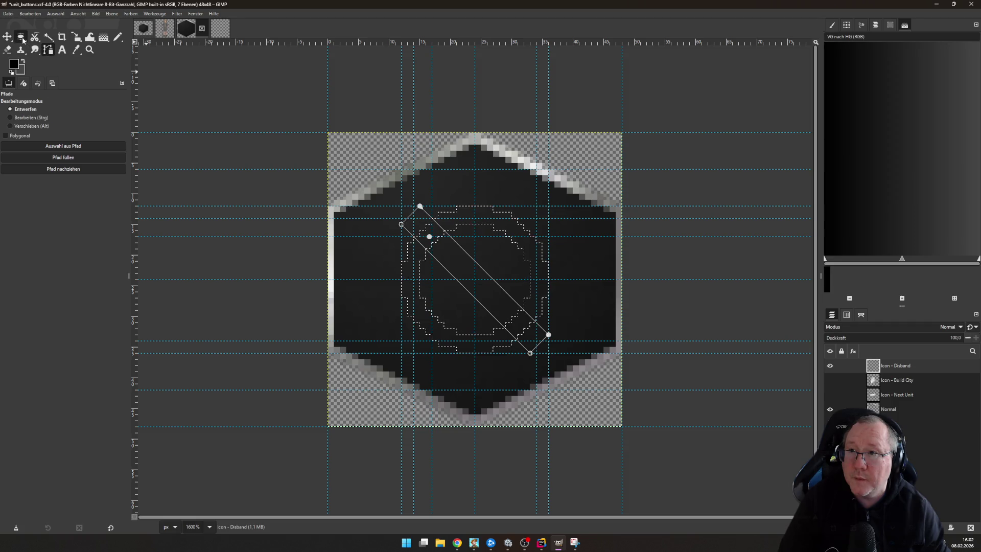
left_click(21, 38)
left_click(48, 50)
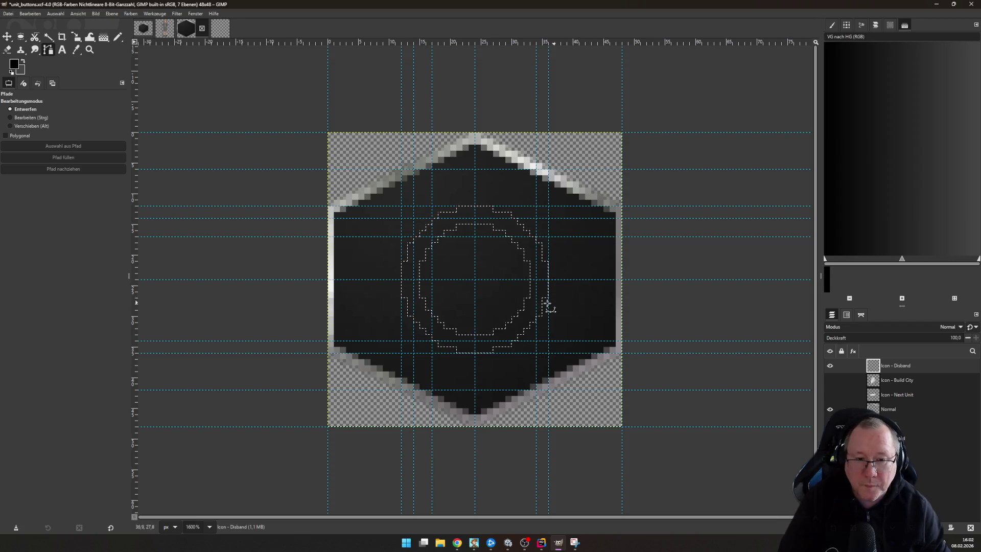
left_click_drag(136, 271, 518, 300)
left_click_drag(568, 44, 605, 321)
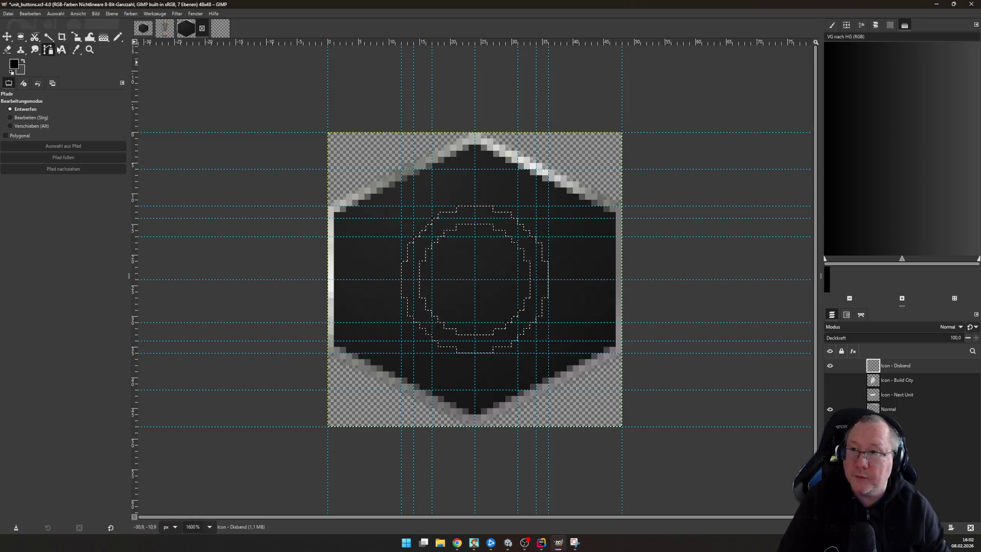
Draw a closed diagonal bar path along the guides and turn it into a selection
left_click(414, 236)
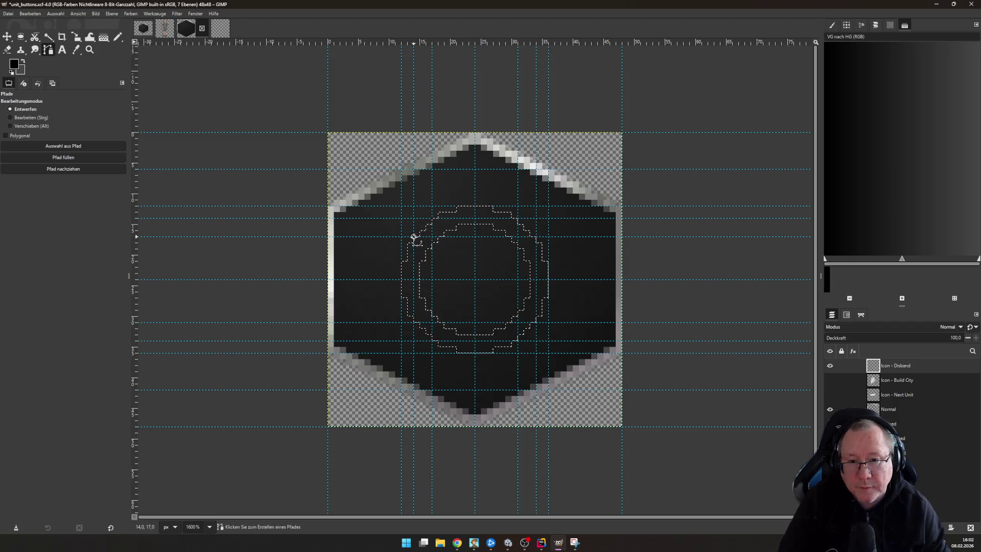
left_click(432, 218)
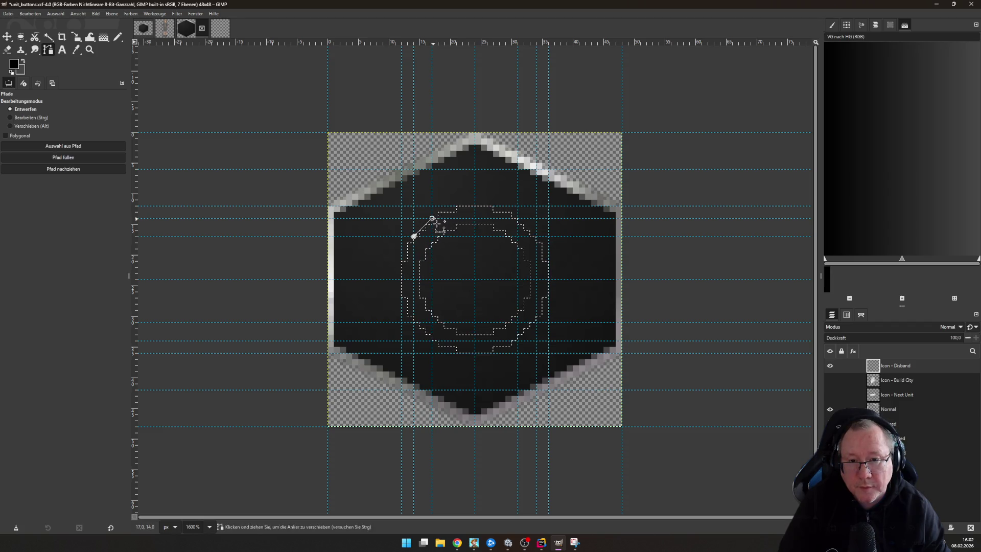
left_click(536, 322)
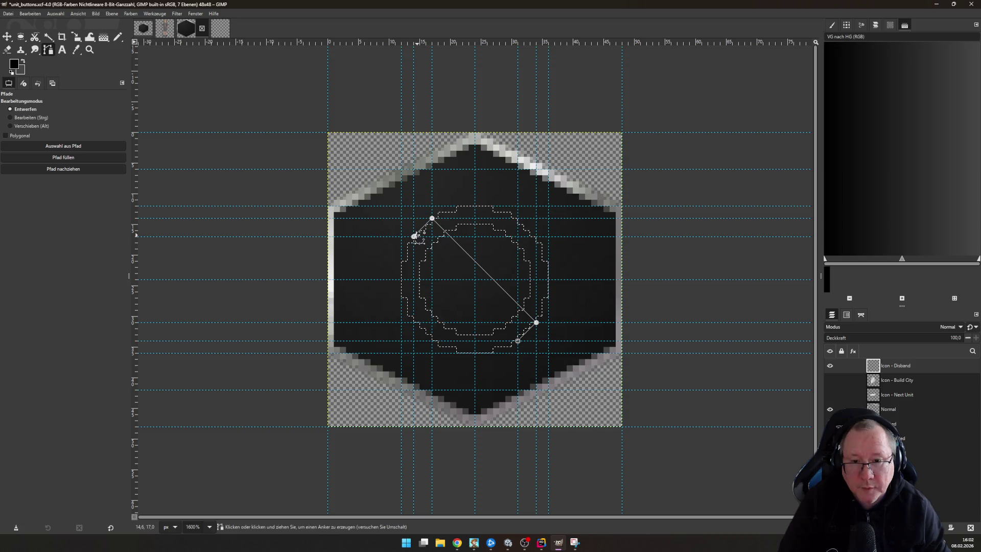
left_click(414, 236, "ctrl")
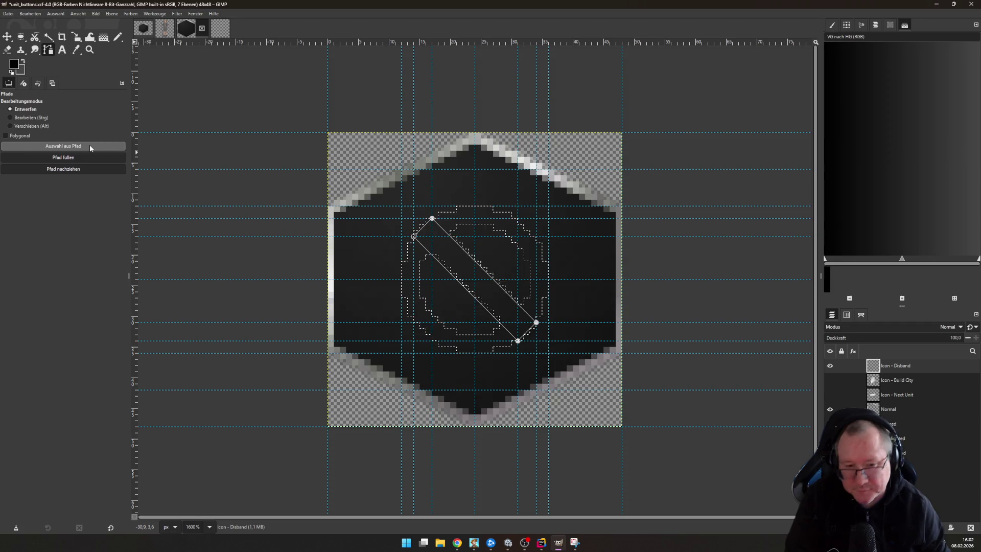
left_click(90, 145)
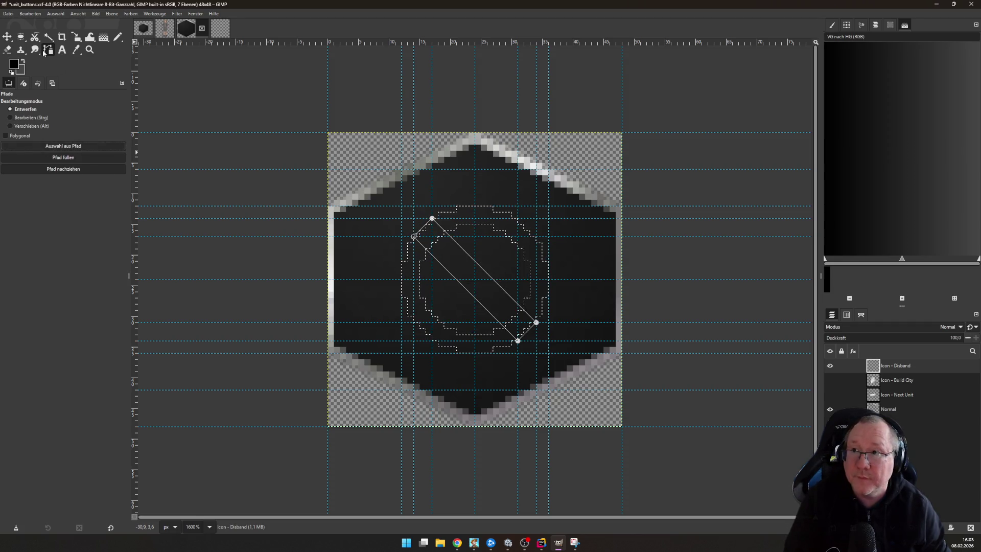
key("e")
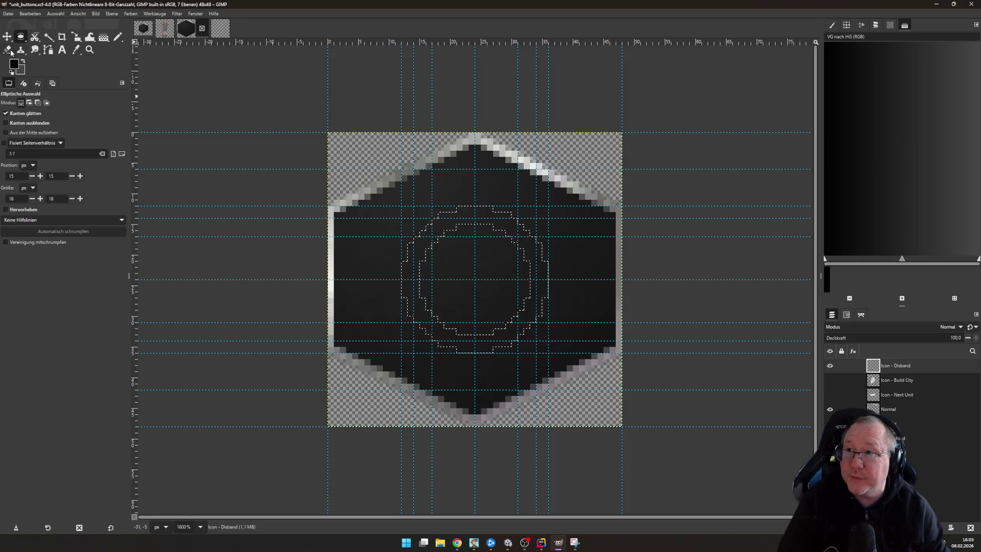
Realign the left, top and right guides slightly to fit the bar
left_click(7, 36)
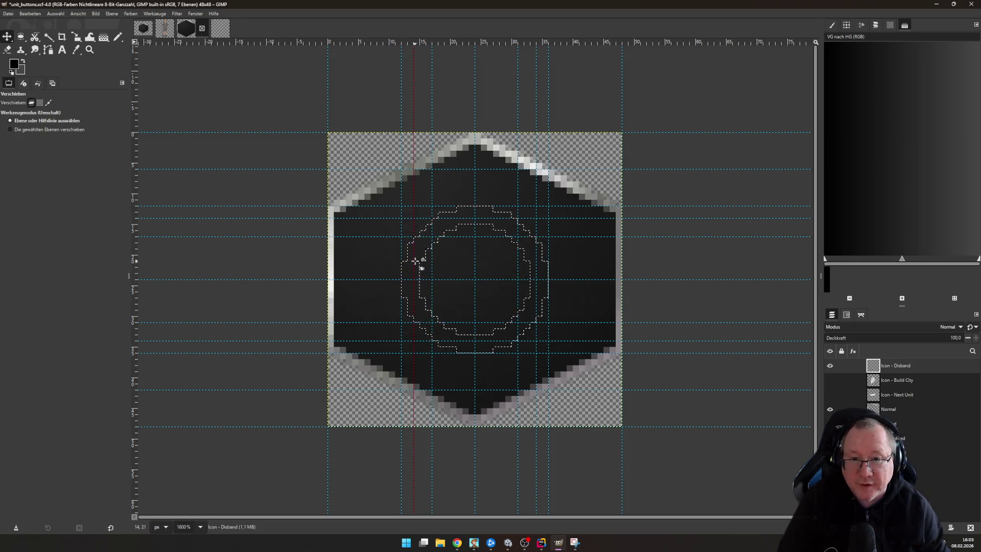
left_click_drag(415, 261, 449, 243)
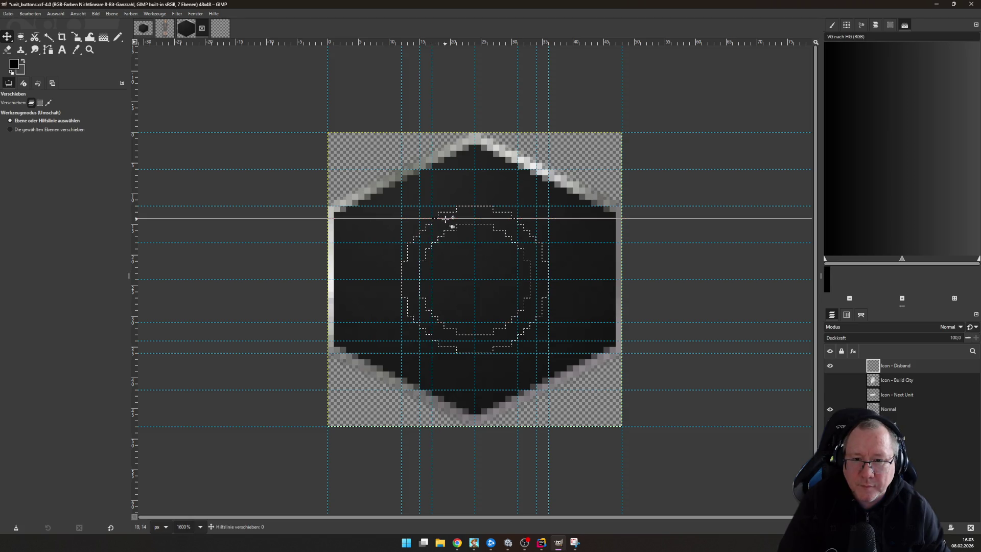
left_click_drag(433, 218, 438, 226)
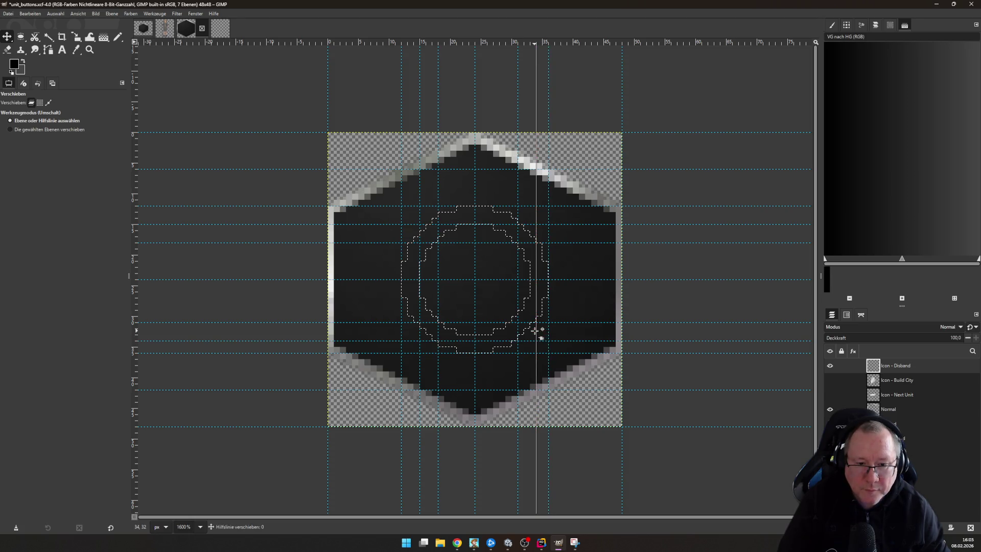
mouse_move(535, 331)
left_mouse_down()
mouse_move(547, 335)
mouse_move(548, 316)
mouse_move(511, 324)
left_mouse_up()
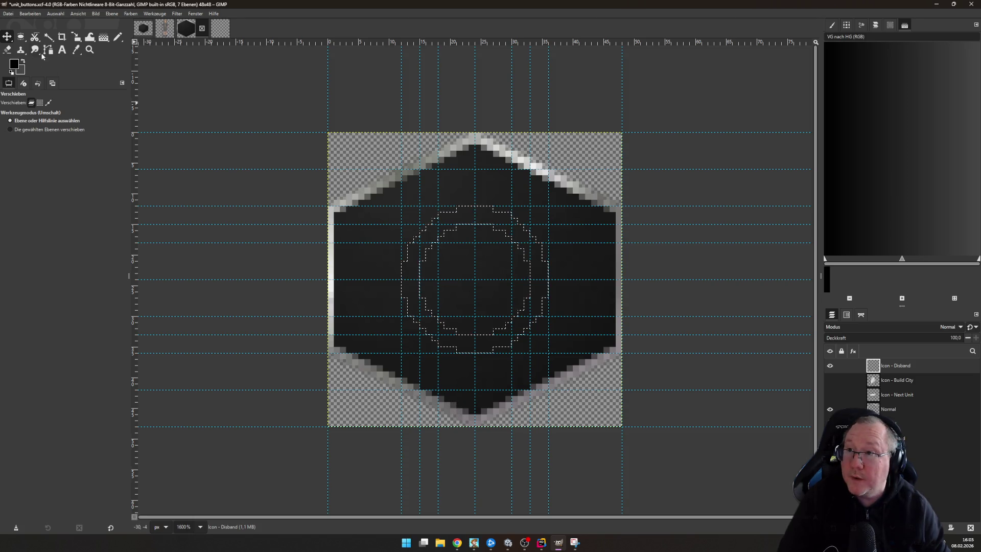
Draw the corrected bar path and add it to the ring selection
key("b")
left_click(419, 242)
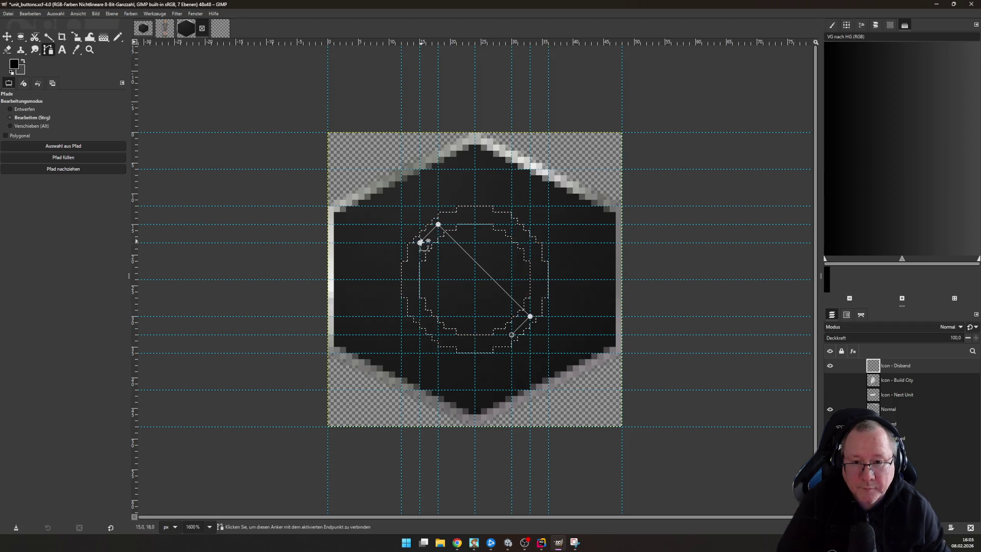
left_click(419, 243, "ctrl")
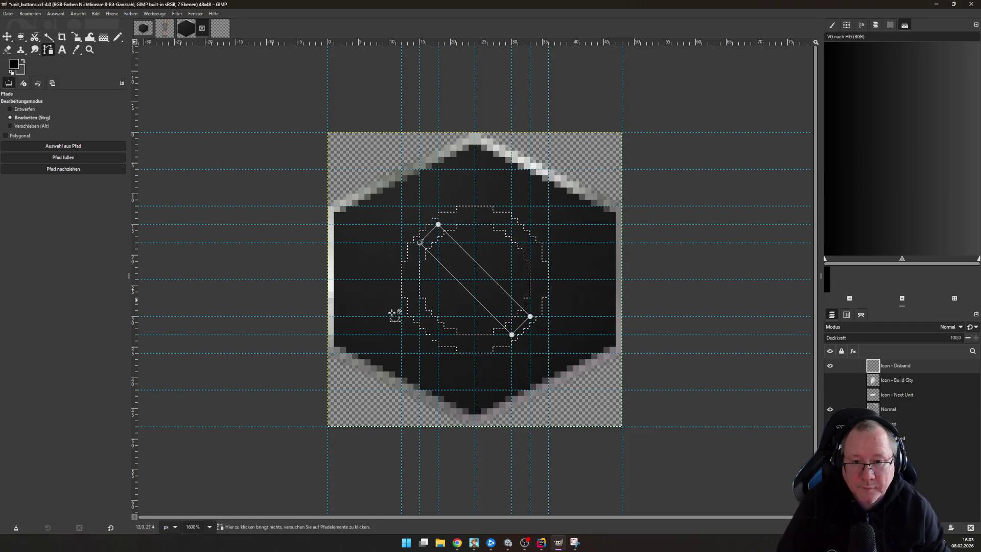
left_click(70, 147, "shift")
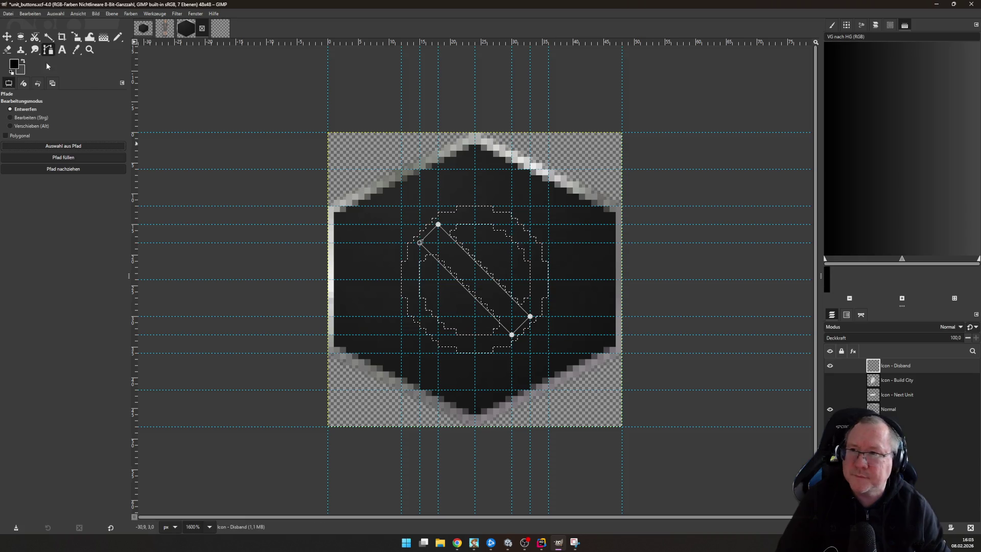
left_click(103, 38)
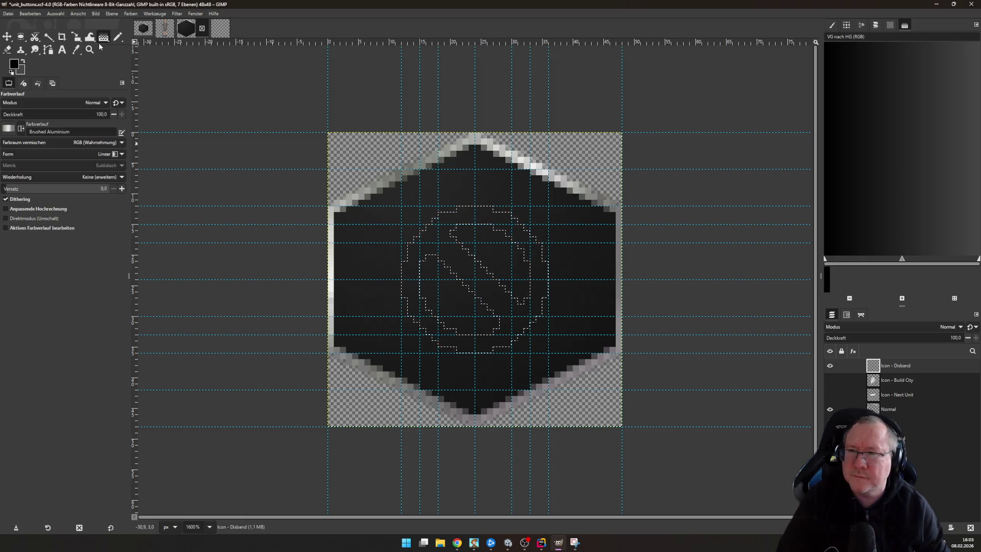
Fill the prohibition sign with a brushed-aluminium gradient from upper left to lower right, then copy it
left_click(401, 205)
left_click_drag(400, 206, 529, 372)
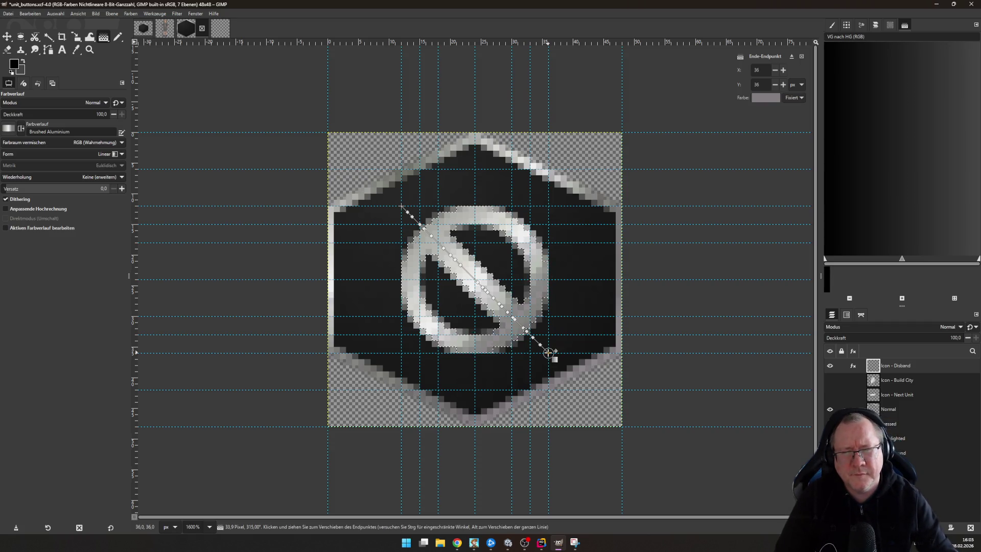
key("Return")
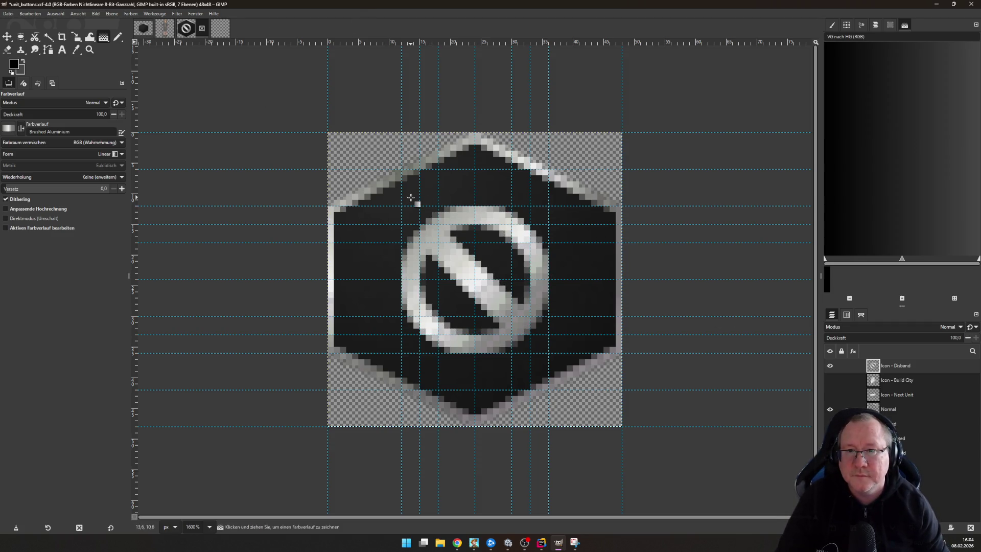
key("ctrl+c")
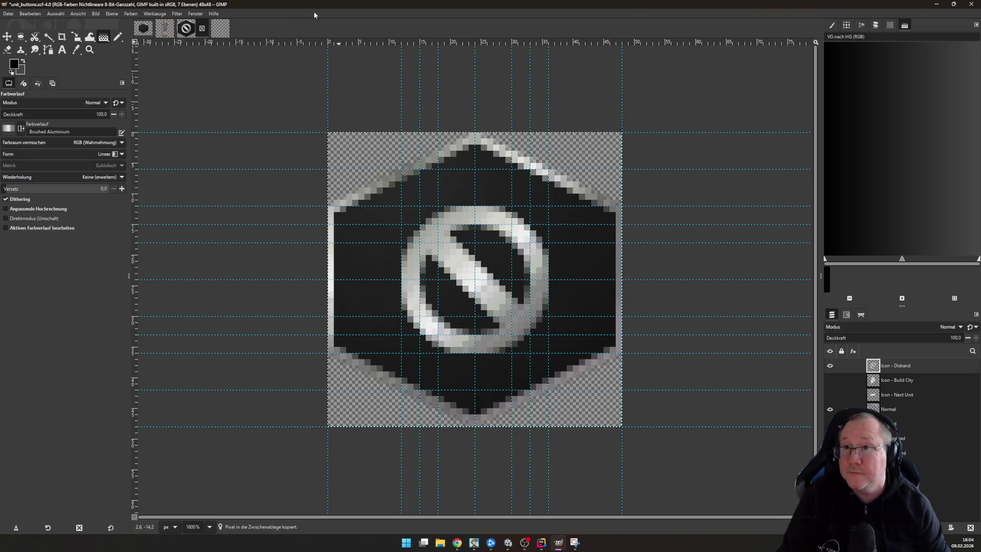
Paste the icon into unit_buttons_atlas as a new layer and place it beside the hexagon buttons
left_click(220, 28)
scroll(650, 208, "up", 2)
scroll(416, 258, "right", 5)
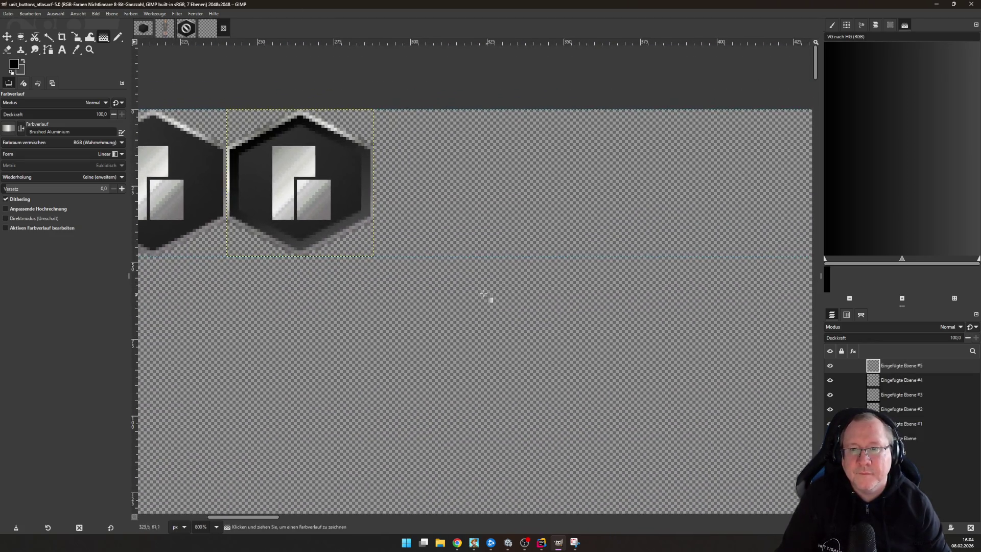
key("ctrl+v")
key("m")
mouse_move(334, 162)
left_mouse_down()
mouse_move(451, 209)
mouse_move(498, 162)
mouse_move(481, 162)
left_mouse_up()
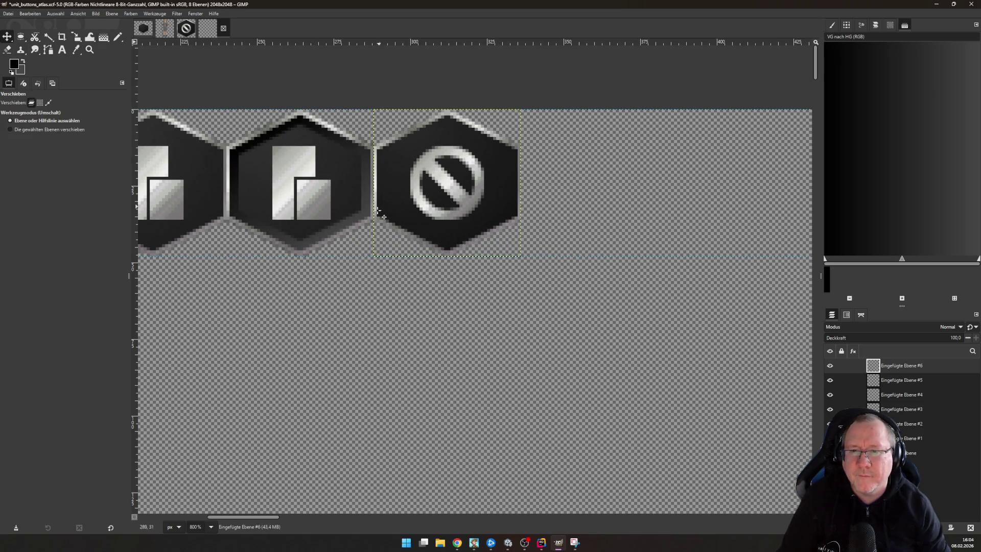
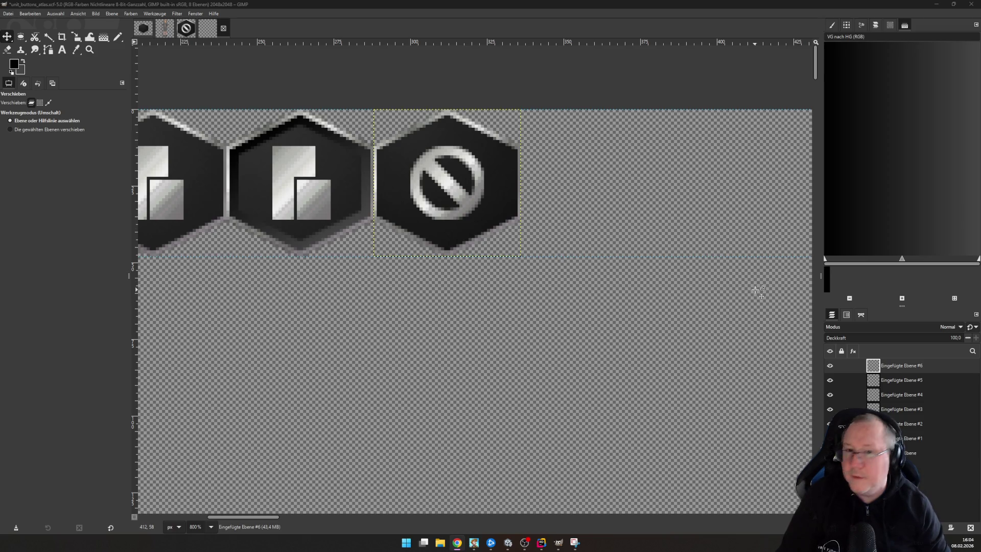
Paste the copied Disband icon into the button atlas, 48 px right of the previous icon
left_click(186, 28)
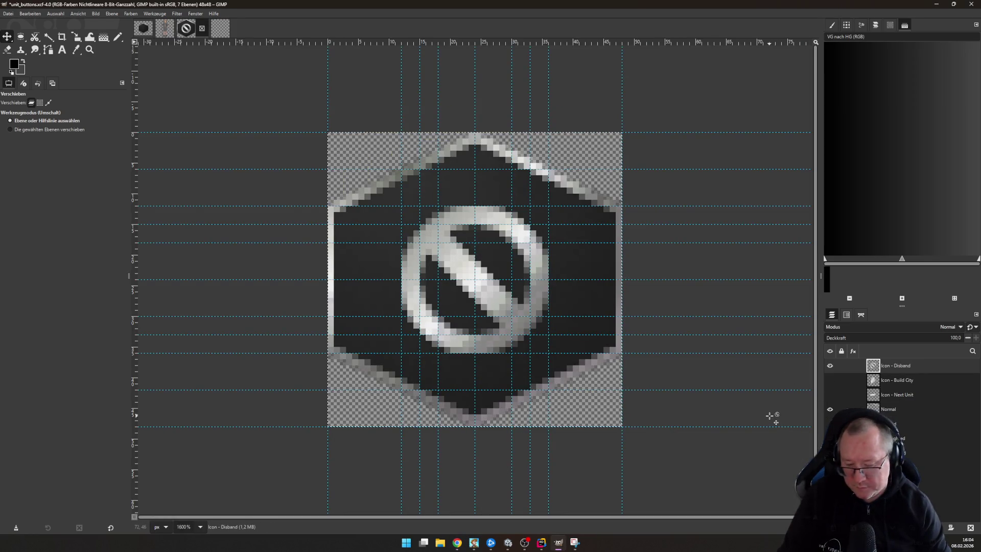
left_click(223, 33)
key("ctrl+v")
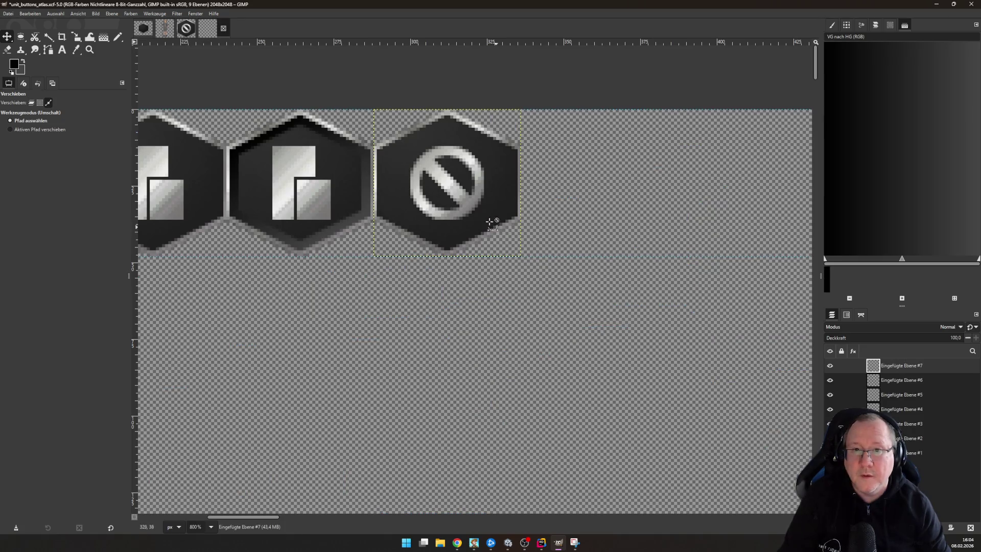
mouse_move(466, 196)
left_mouse_down()
mouse_move(631, 208)
mouse_move(613, 196)
left_mouse_up()
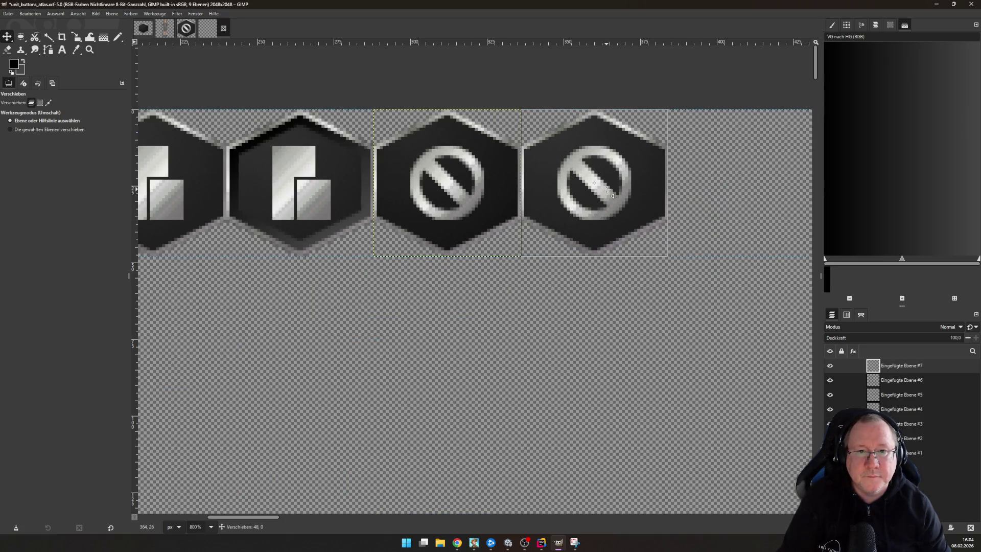
scroll(733, 278, "right", 5)
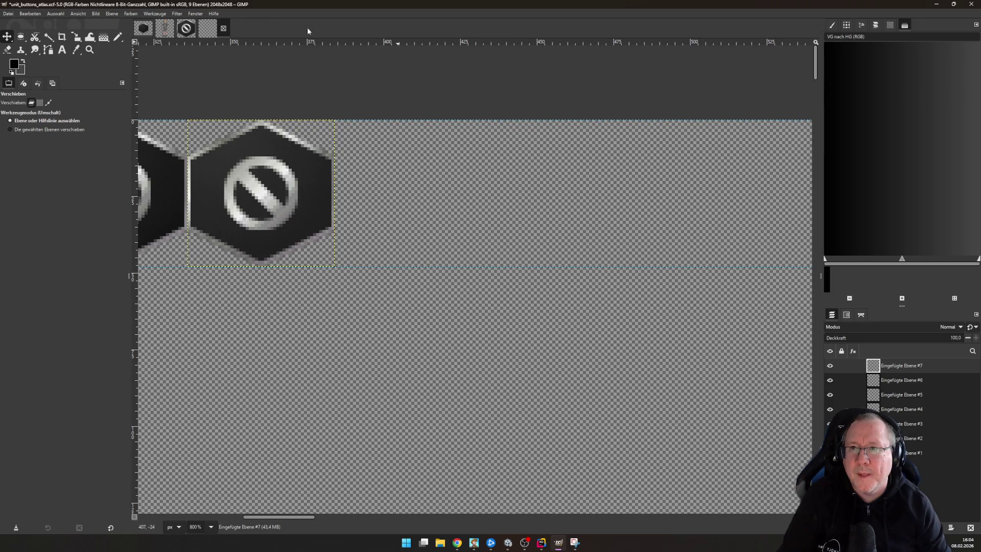
Copy the Disband icon again and paste it into the atlas beside the previous Disband icon
left_click(175, 29)
left_click(192, 29)
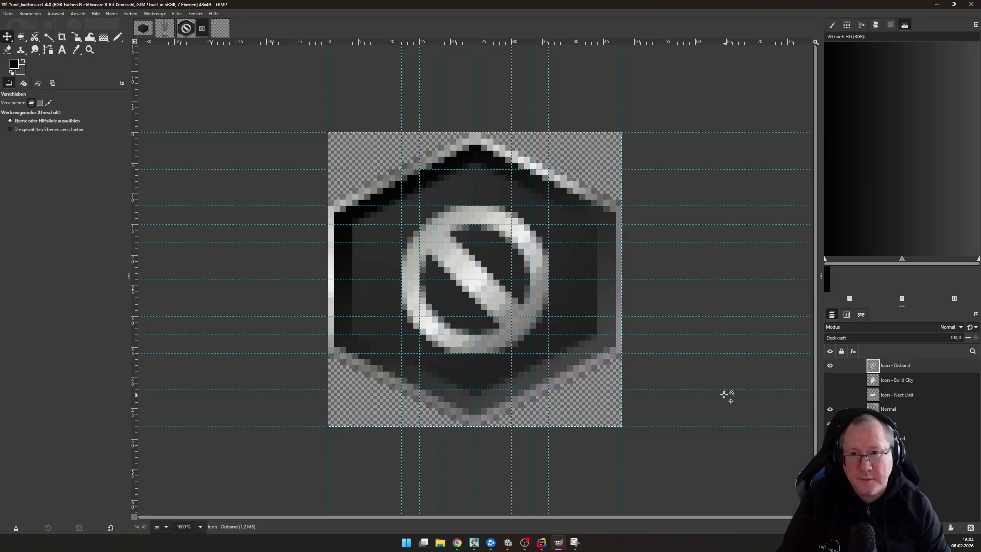
key("ctrl+c")
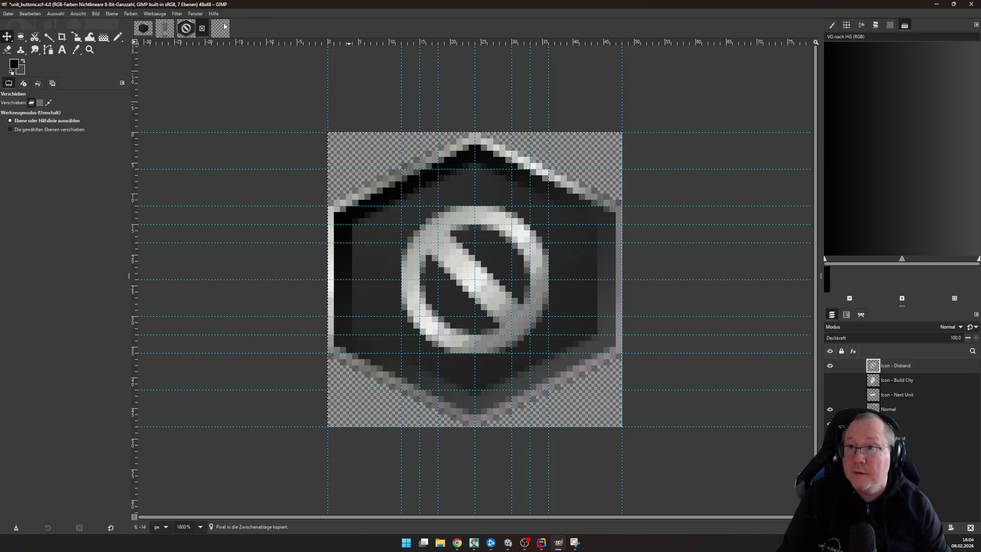
left_click(220, 28)
key("ctrl+v")
left_click_drag(404, 252, 411, 179)
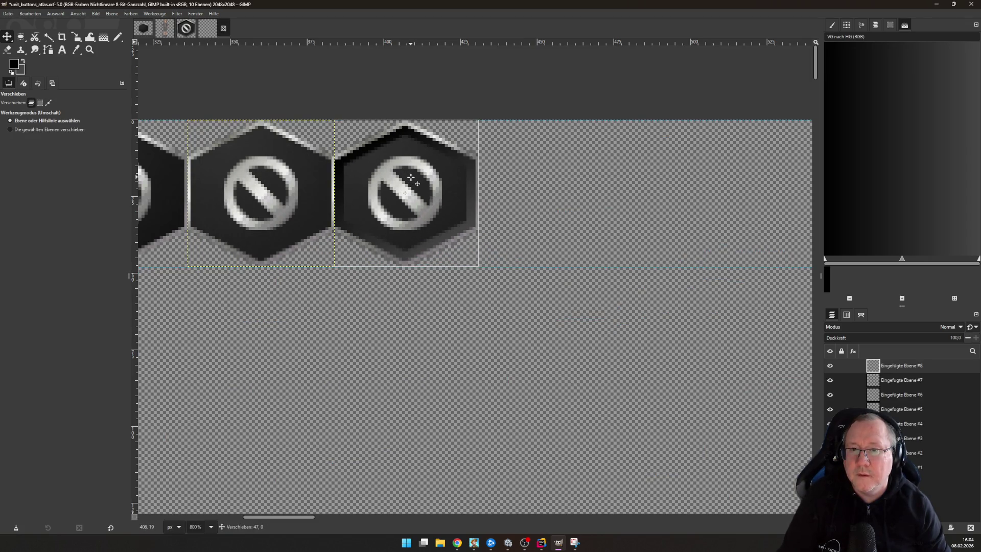
Save the atlas and export it as unit_buttons_atlas.png
key("ctrl+s")
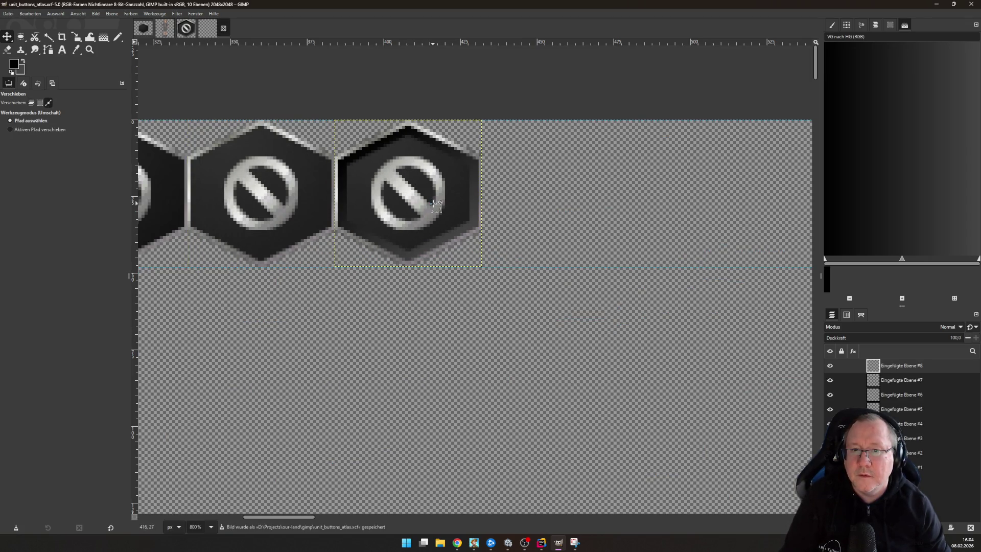
left_click(8, 13)
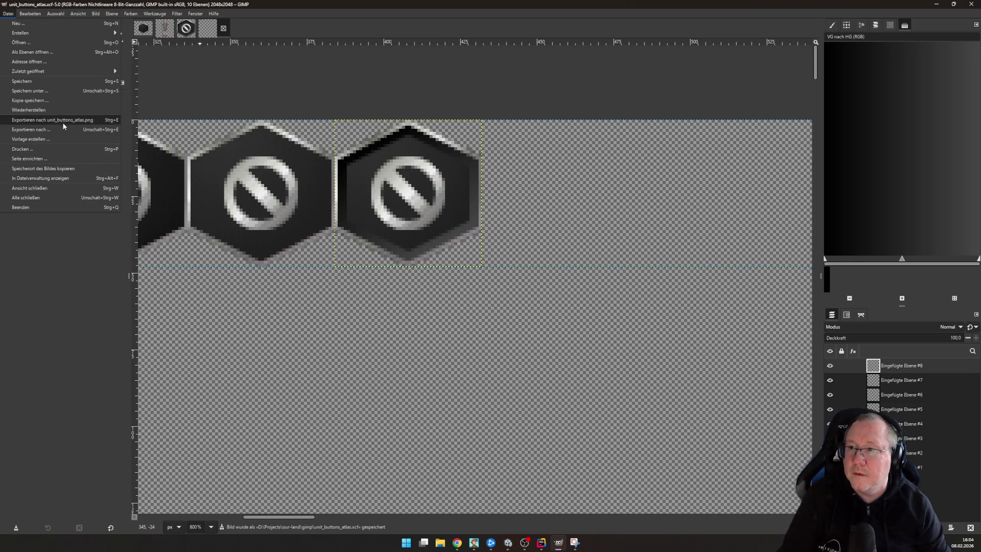
left_click(56, 122)
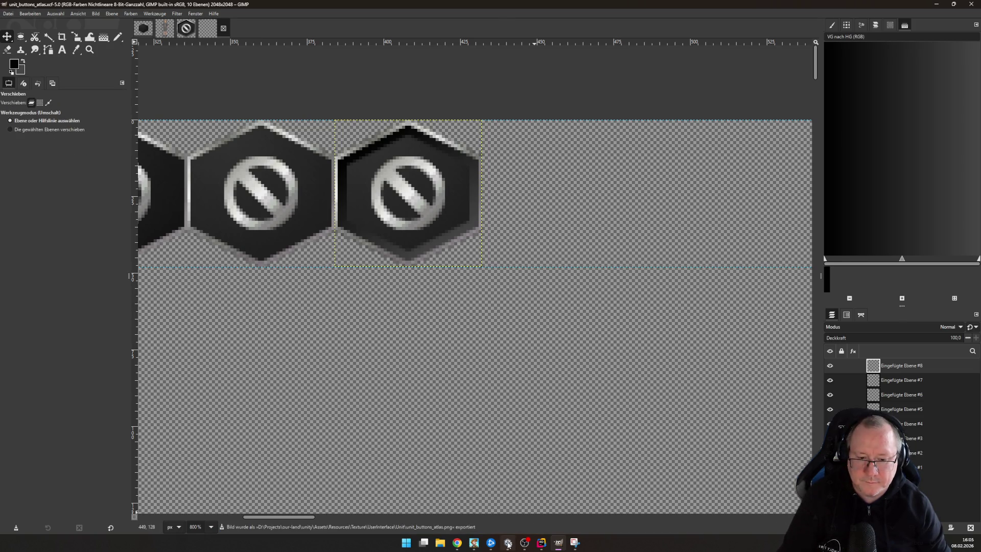
left_click(507, 542)
Select the unit_buttons_atlas texture in the UserInterface Unit textures folder and open its Sprite Editor
left_click(16, 353)
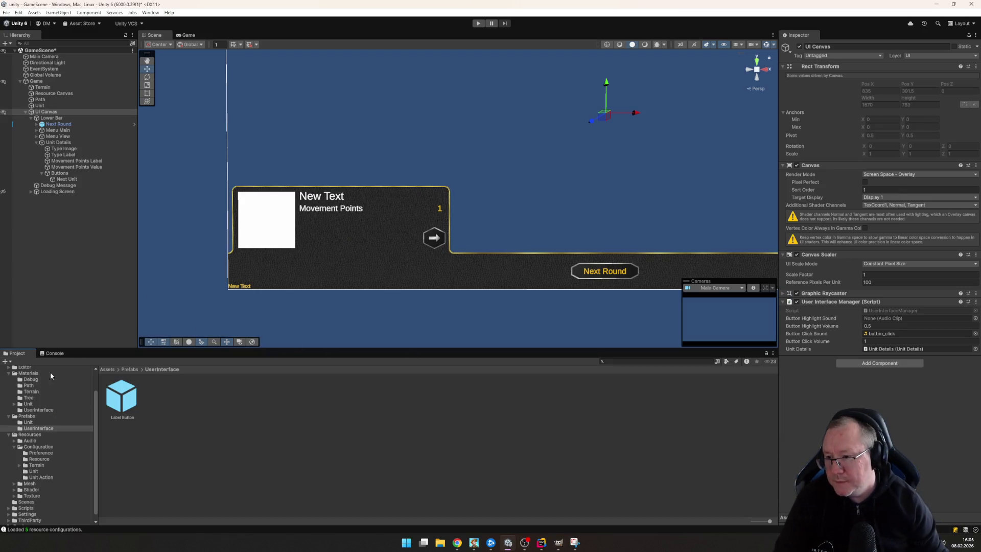
scroll(54, 458, "down", 1)
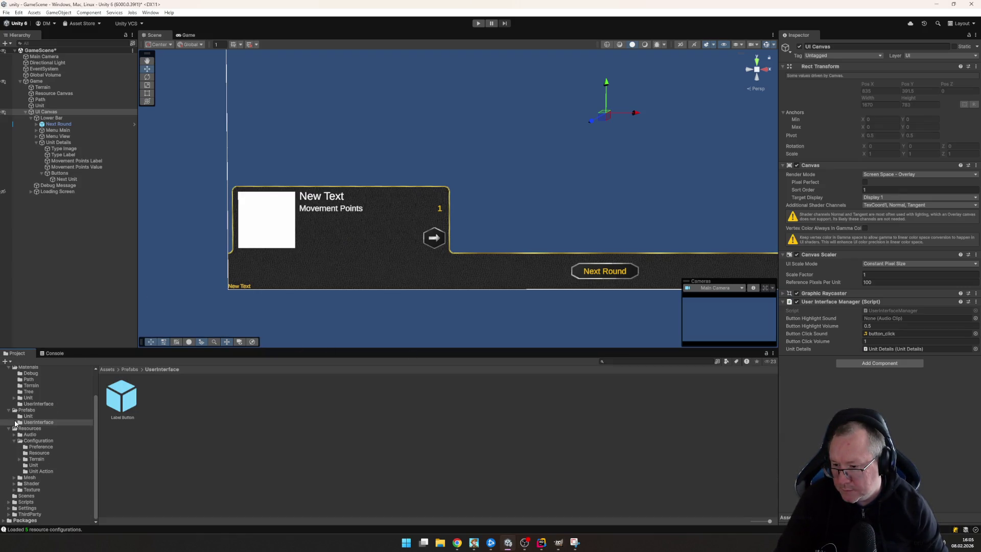
scroll(39, 409, "up", 5)
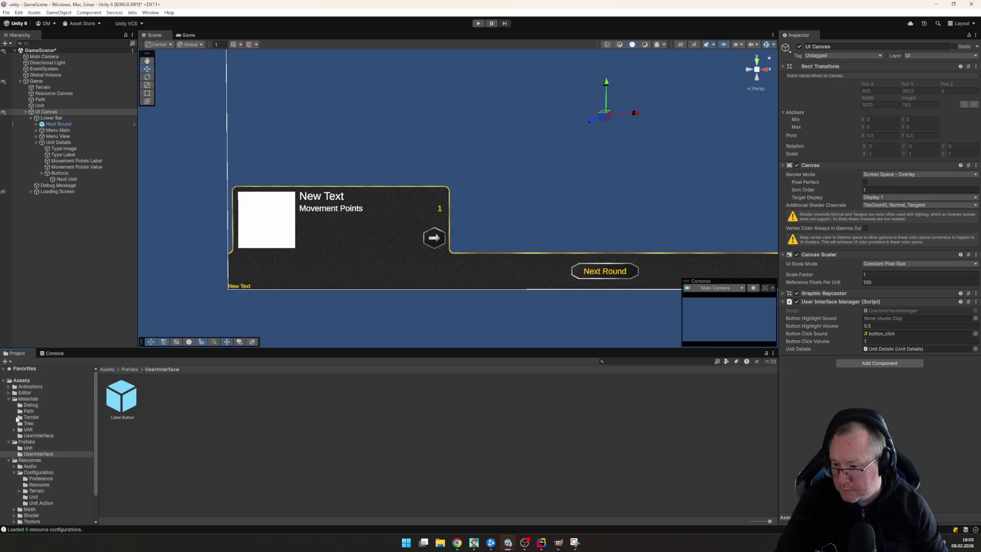
left_click(9, 399)
left_click(8, 405)
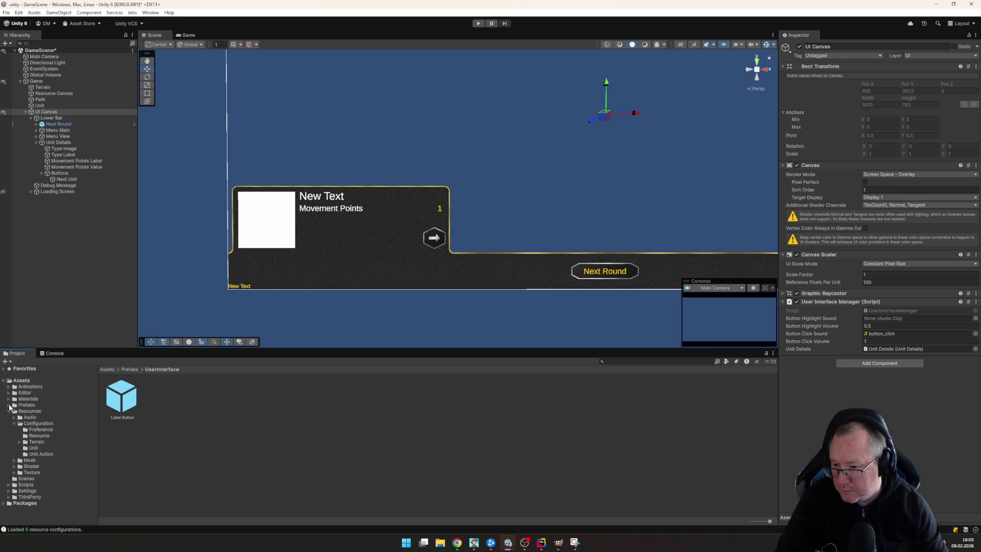
left_click(17, 423)
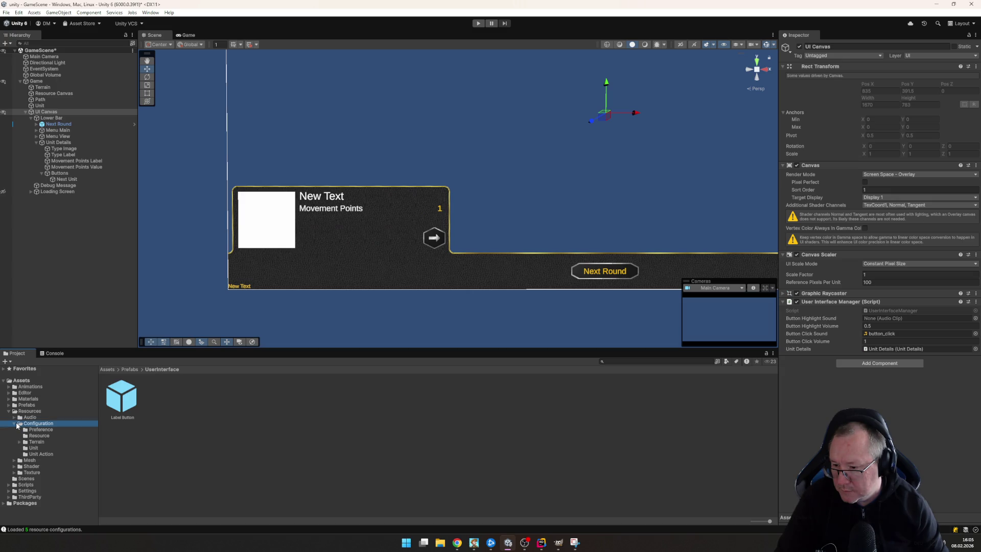
left_click(15, 423)
left_click(14, 442)
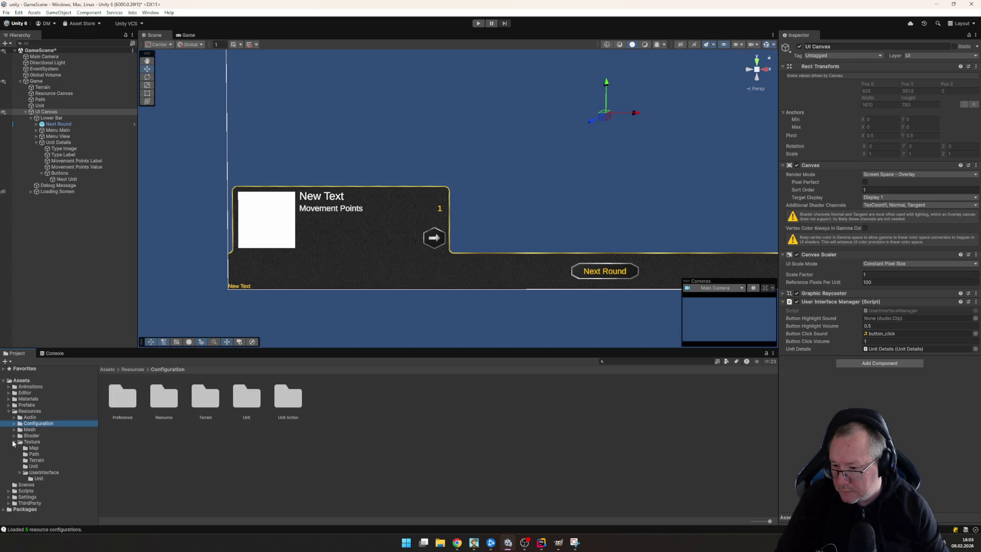
left_click(38, 479)
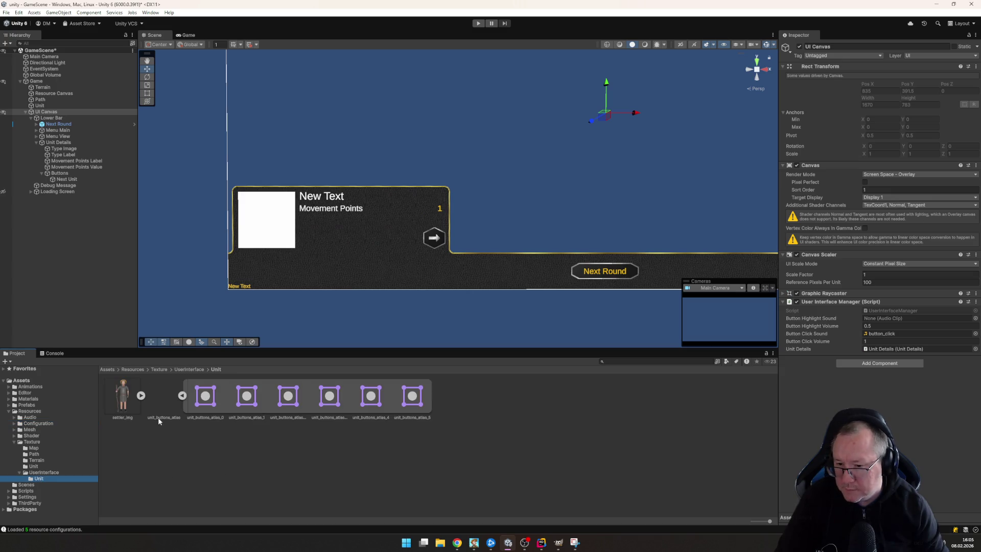
left_click(167, 394)
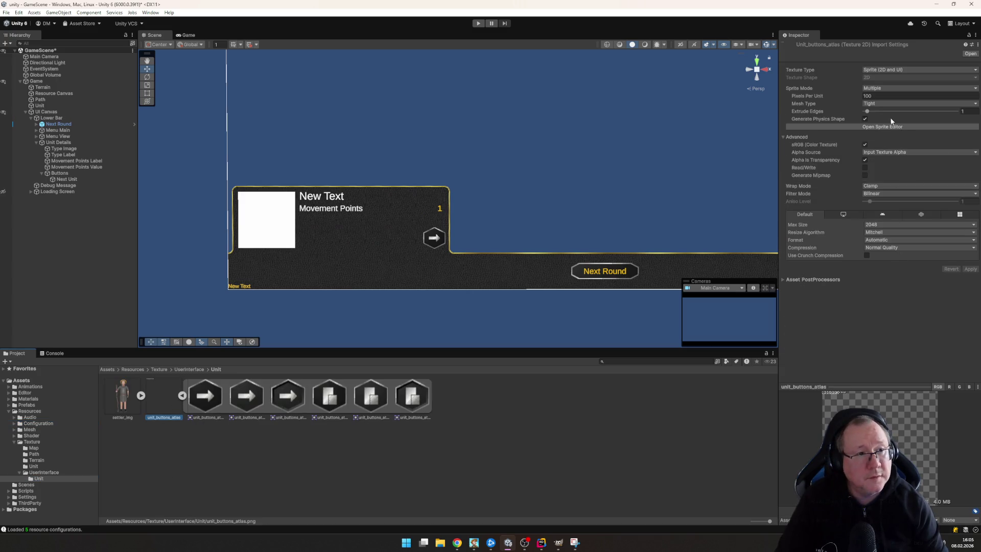
left_click(874, 127)
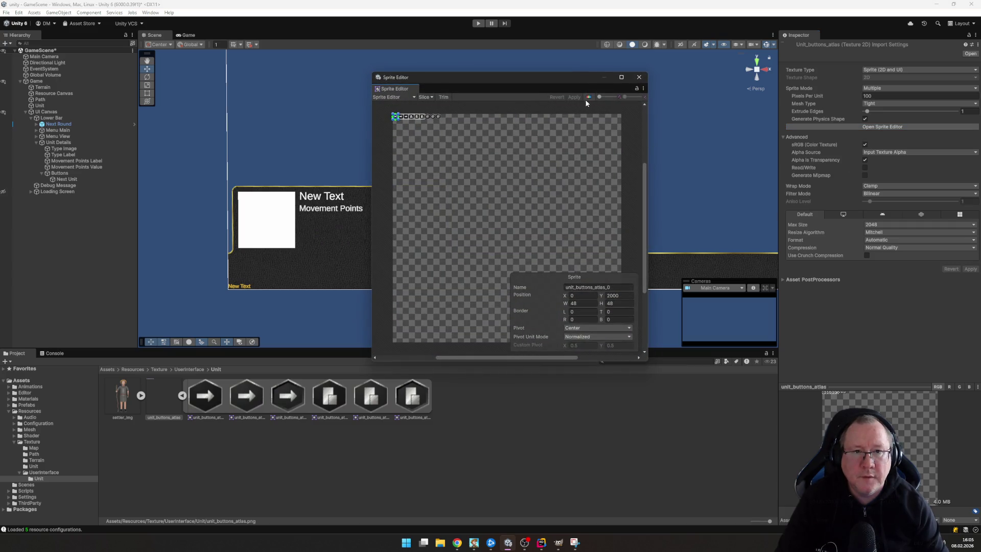
Slice the atlas by cell size at 48×48, apply the slicing, and close the Sprite Editor
left_click(425, 98)
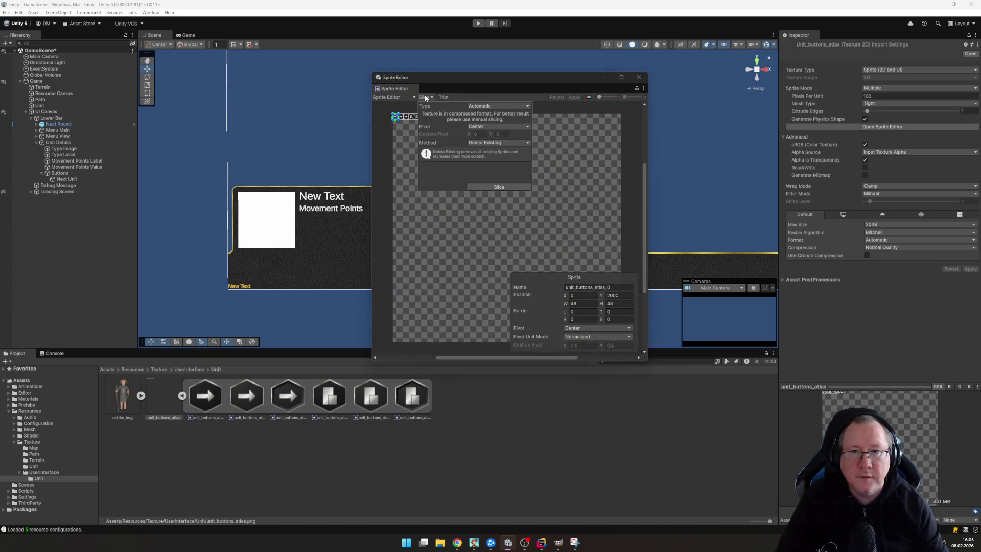
left_click(488, 108)
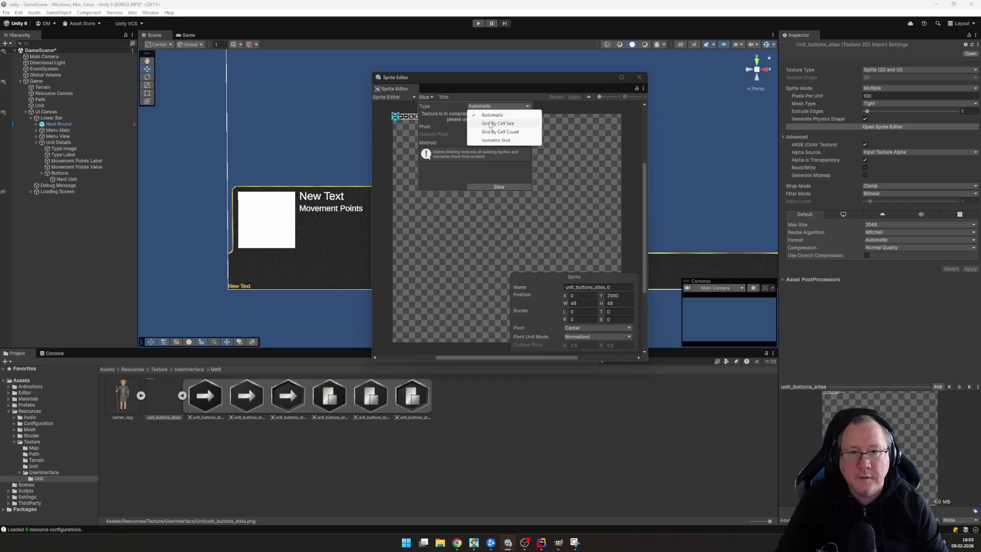
left_click(490, 123)
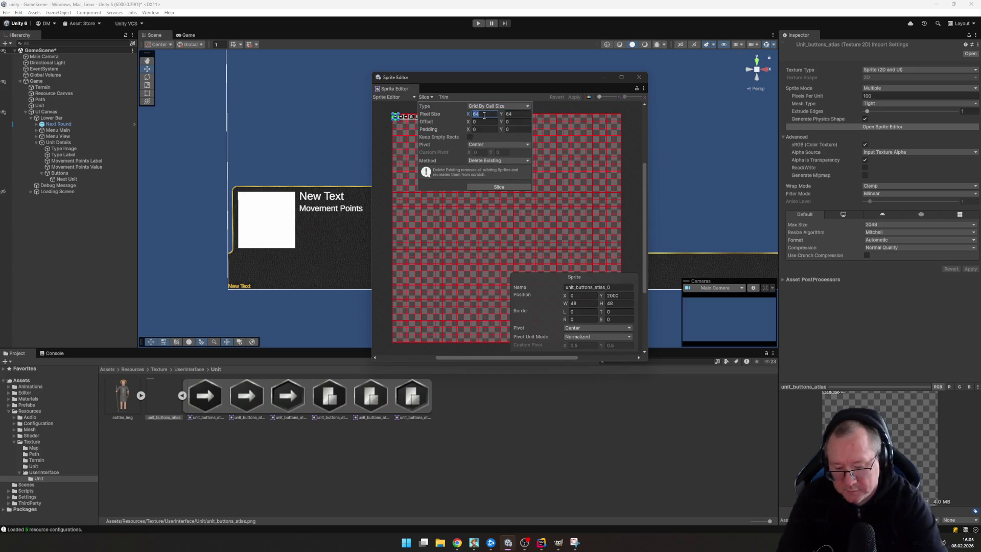
type("48")
key("Tab")
type("48")
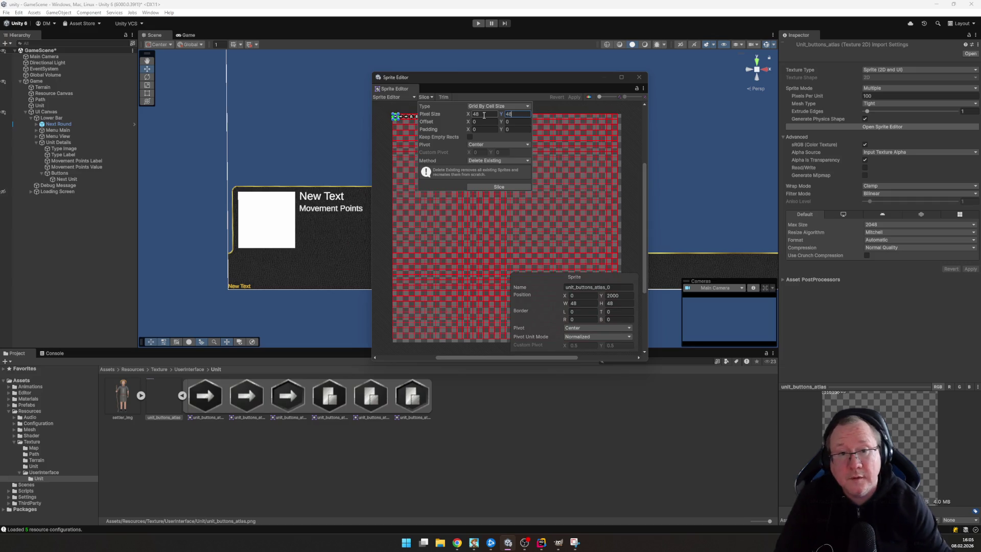
left_click(499, 186)
left_click(572, 98)
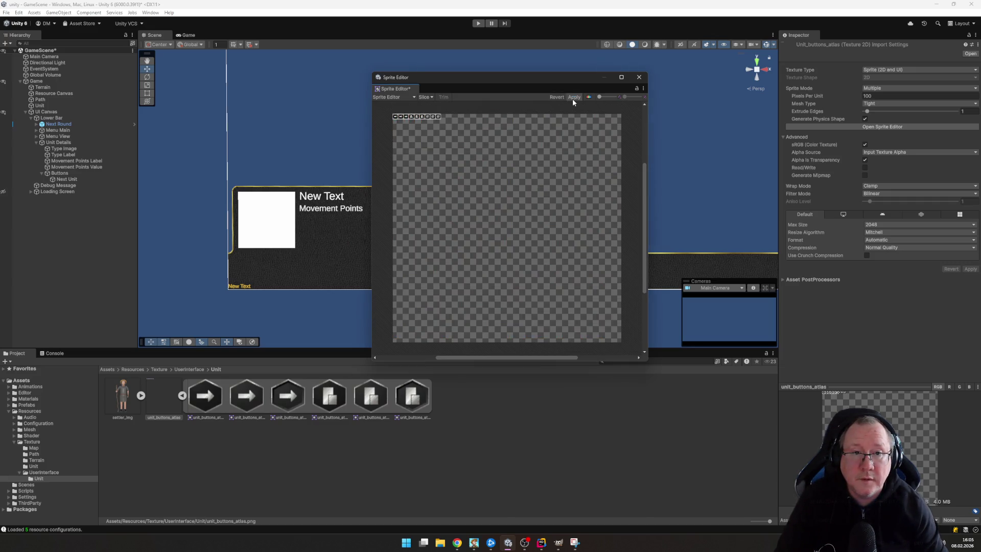
left_click(639, 77)
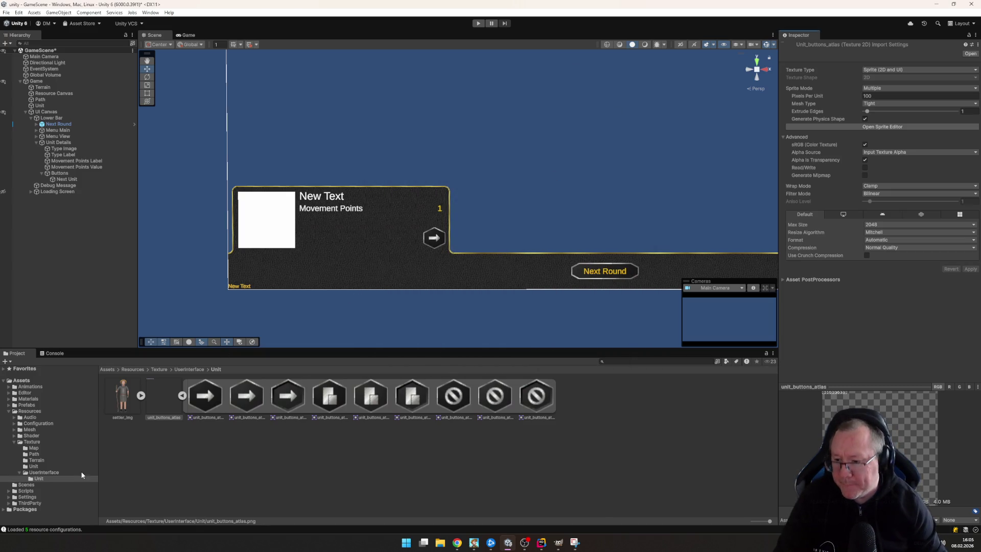
left_click(19, 442)
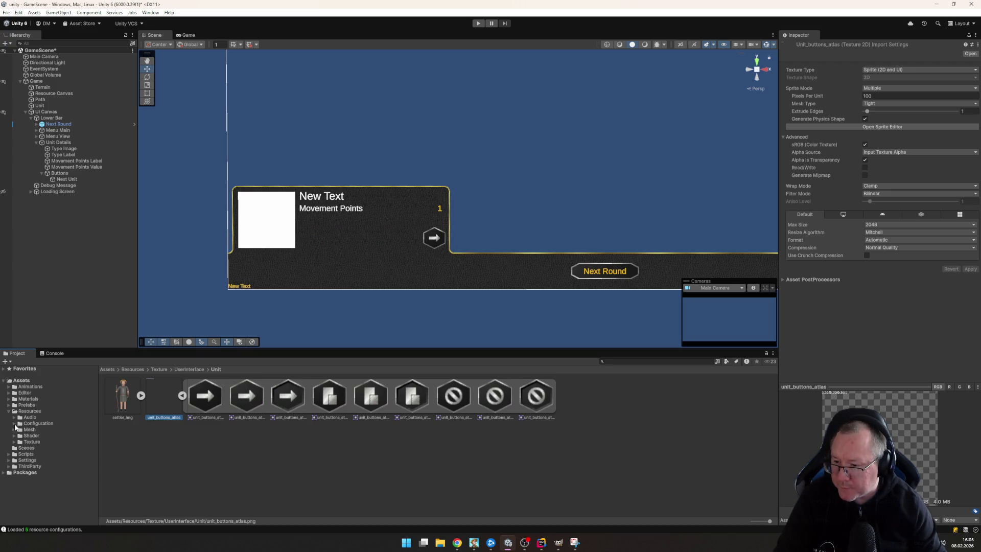
Set the Label of the Build City action config in the Unit Action folder to 'Build City'
left_click(15, 423)
left_click(41, 454)
left_click(120, 400)
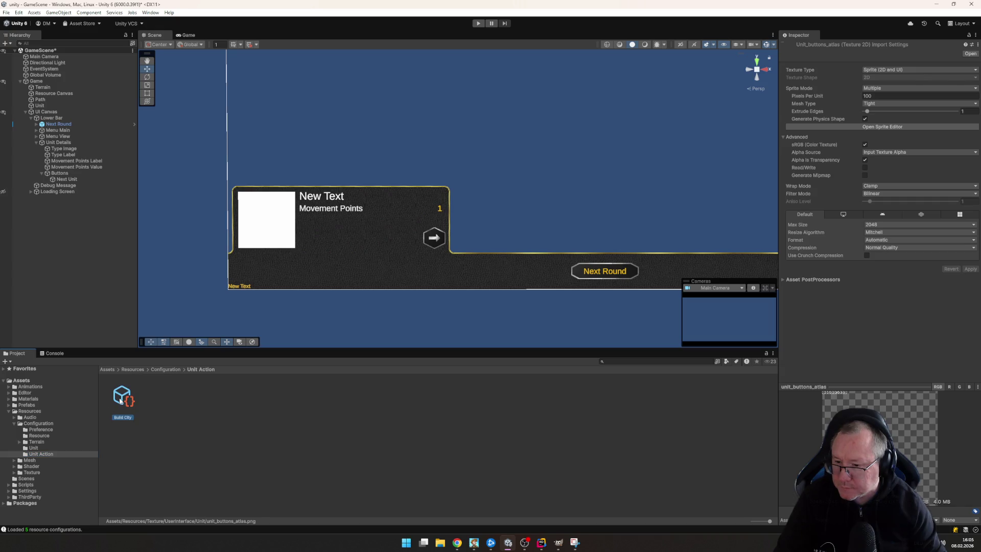
left_click(887, 72)
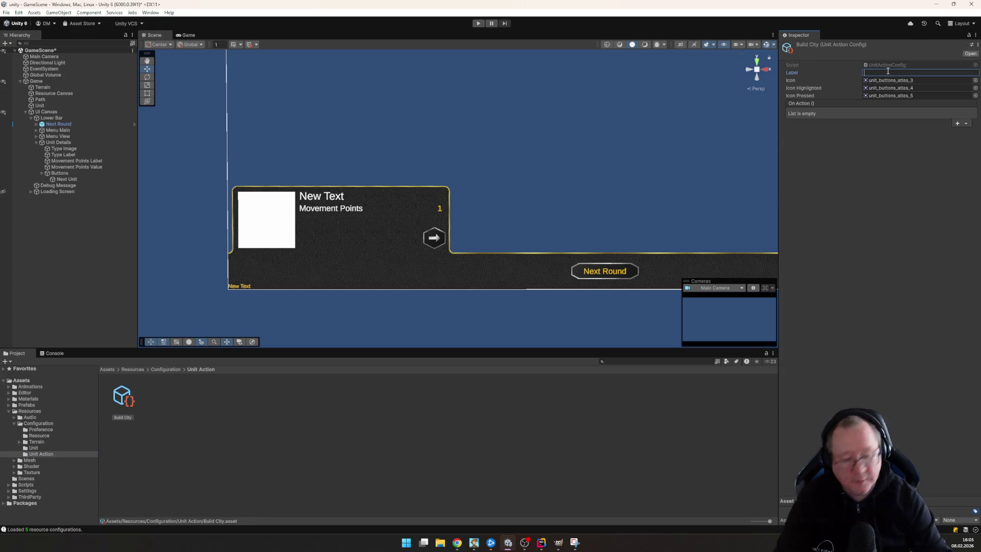
type("Build Ci")
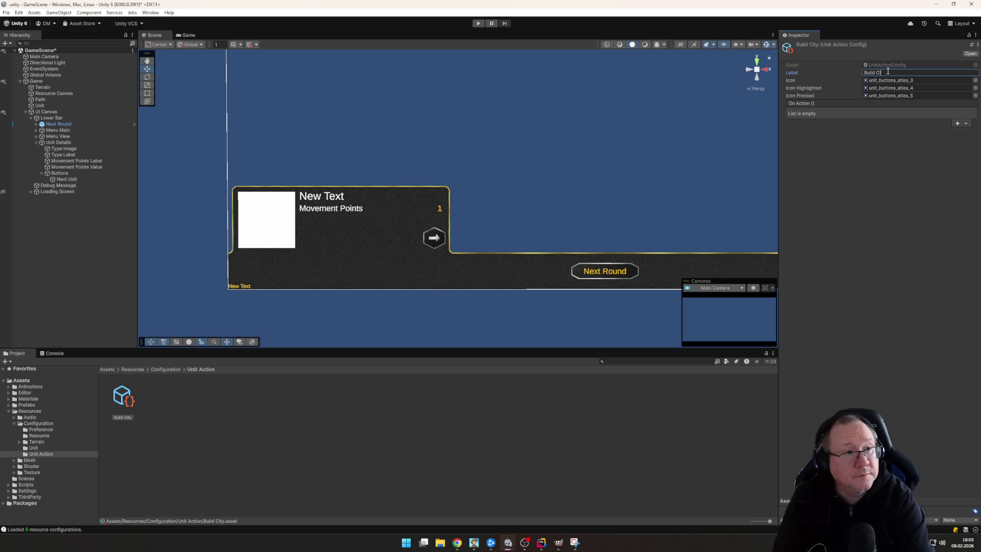
type("ty")
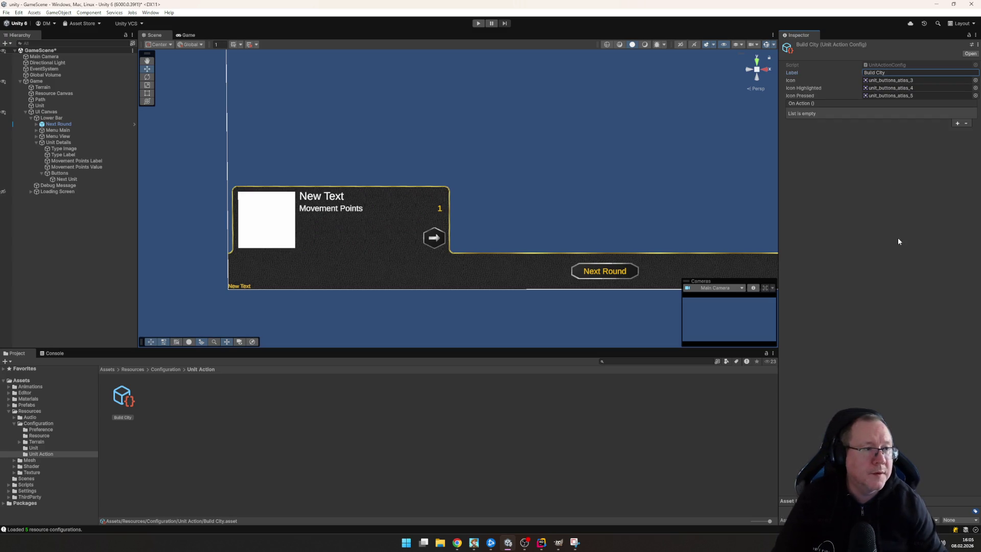
left_click(898, 241)
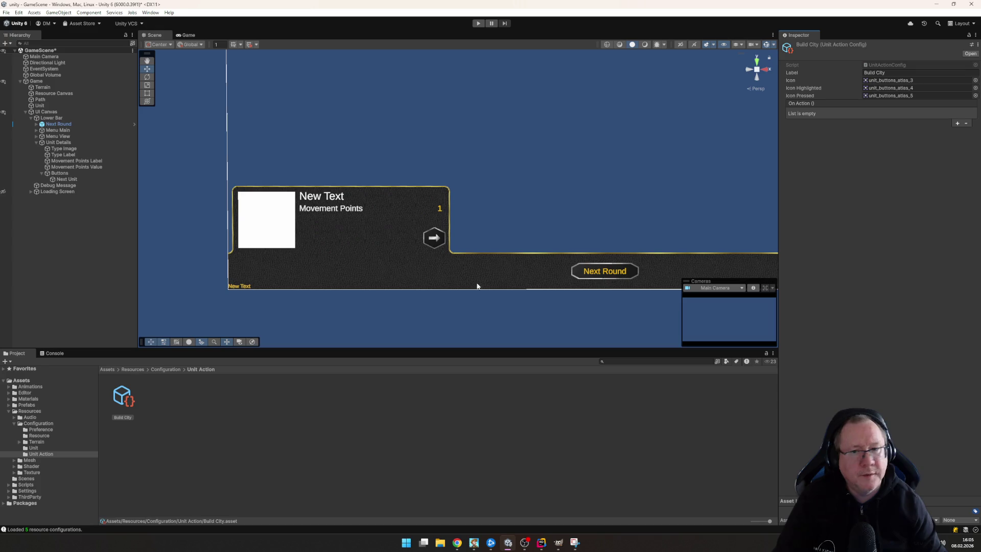
right_click(184, 396)
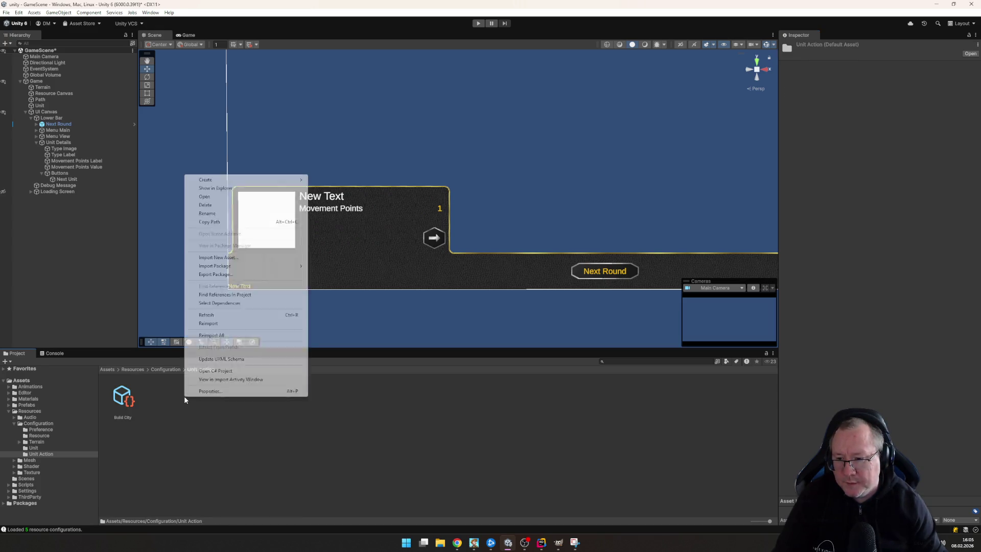
Create a new Unit Action Configuration named Disband Unit with Label 'Disband Unit'
mouse_move(284, 179)
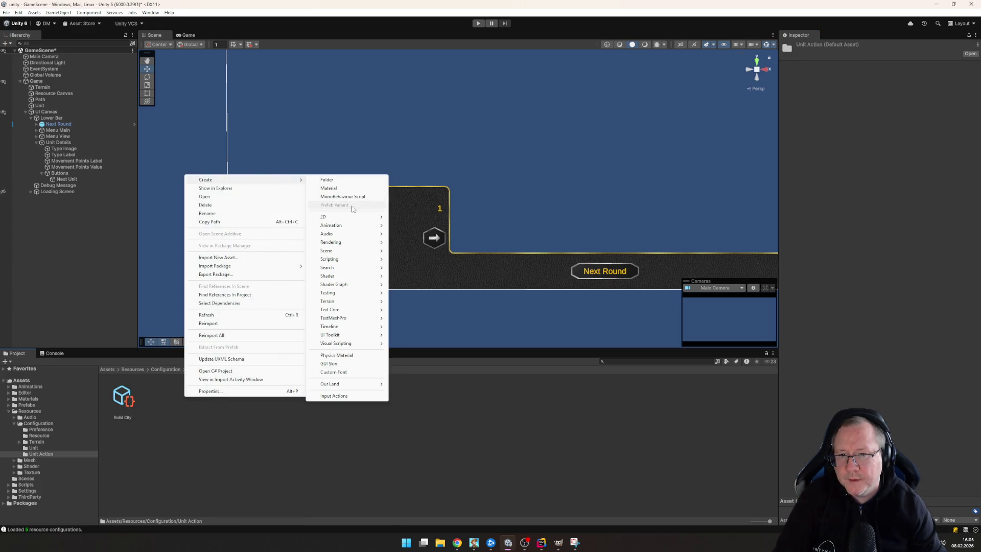
mouse_move(371, 387)
mouse_move(429, 403)
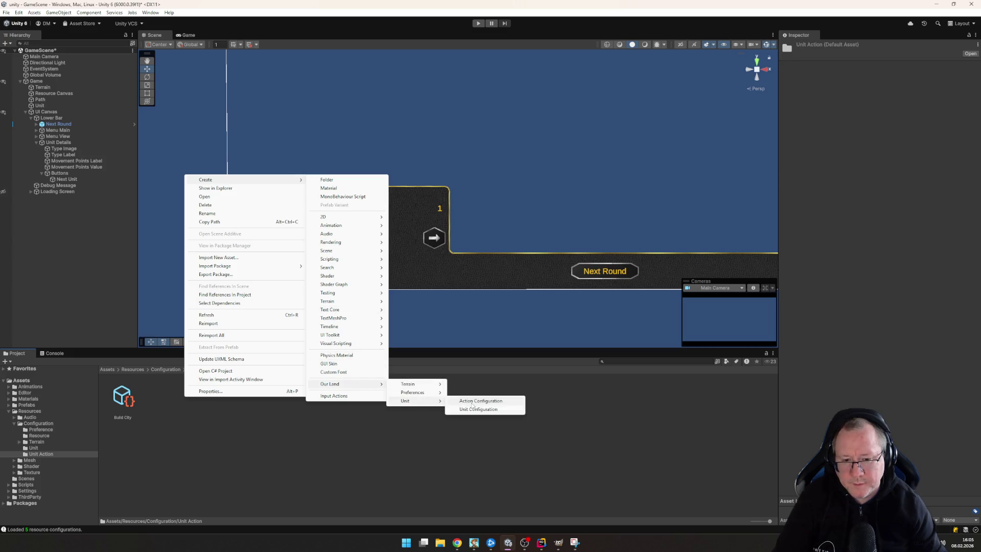
left_click(475, 409)
type("Disband Un")
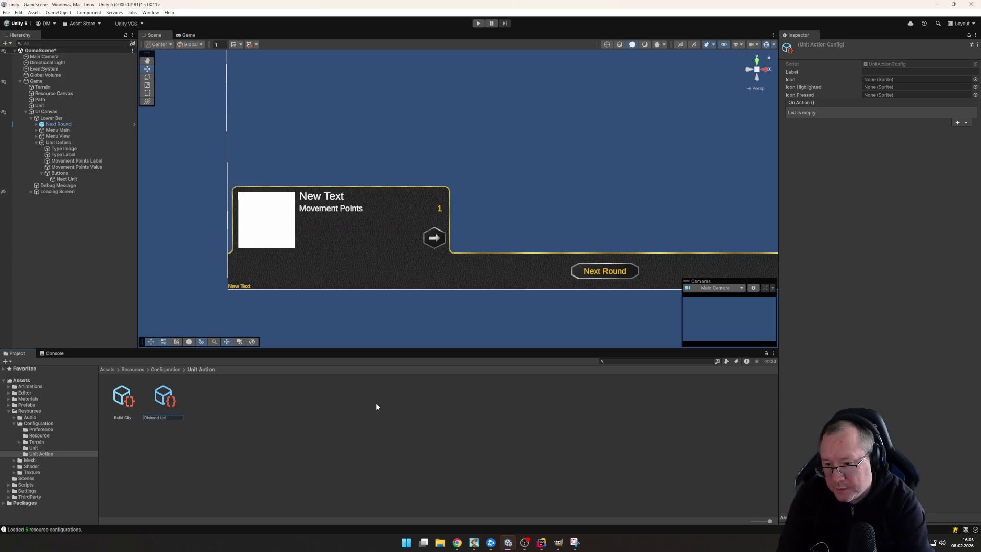
type("it")
key("Return")
left_click(790, 73)
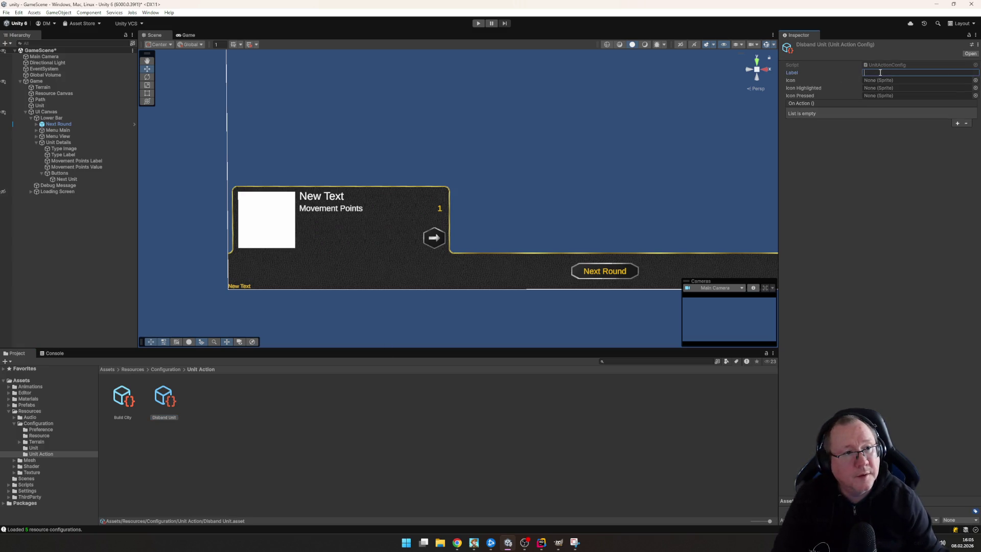
type("Disband")
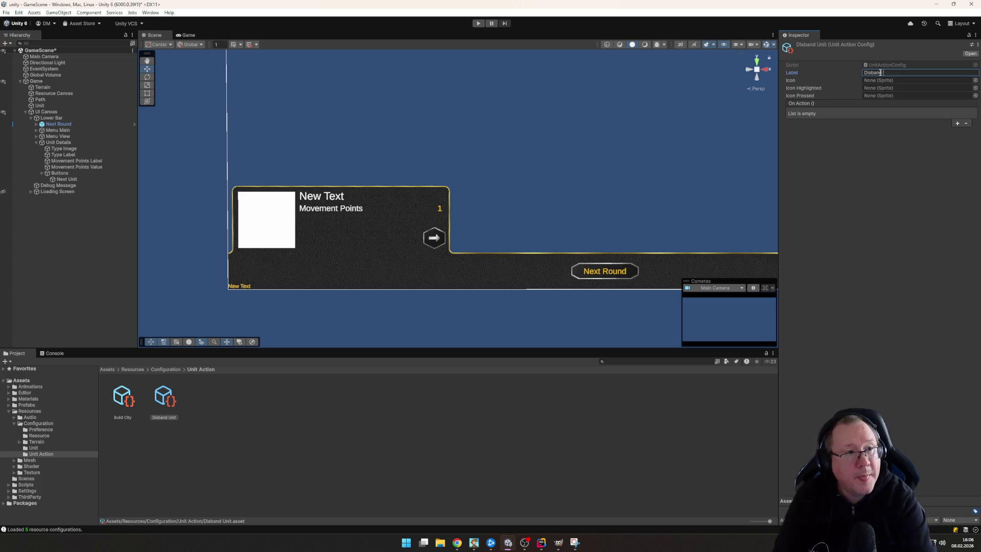
type(" Unit")
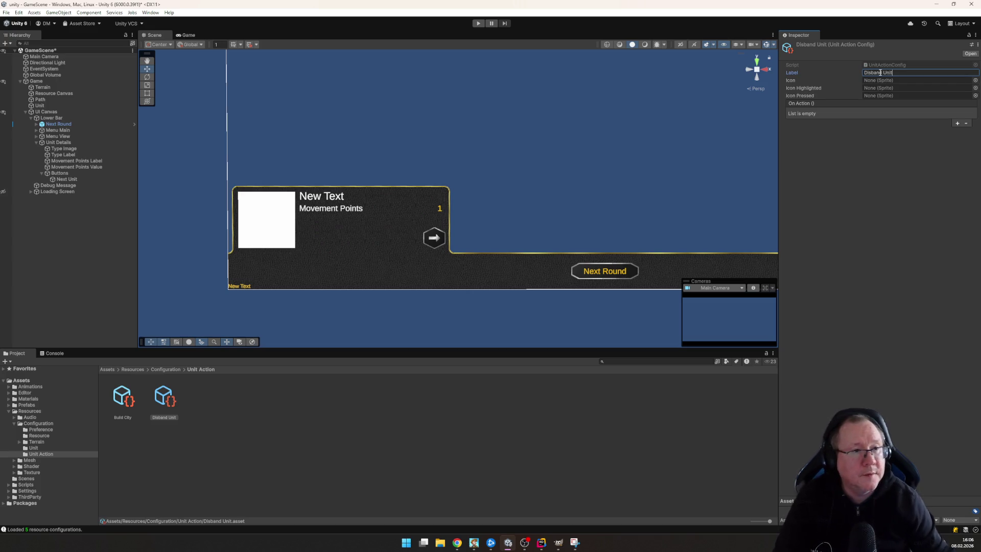
Assign sprites unit_buttons_atlas_6, 7 and 8 as its normal, highlighted and pressed icons
left_click(974, 80)
double_click(627, 148)
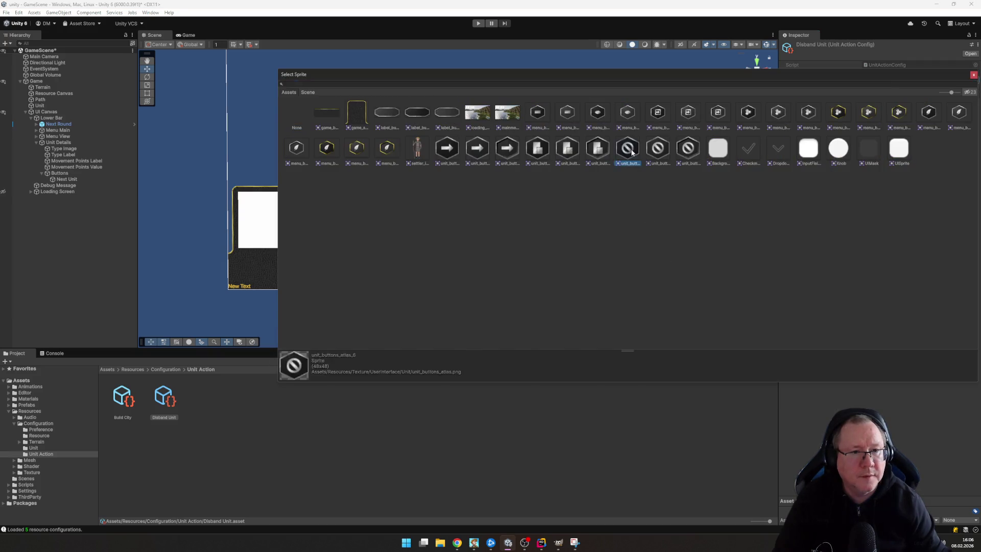
left_click(975, 90)
double_click(657, 172)
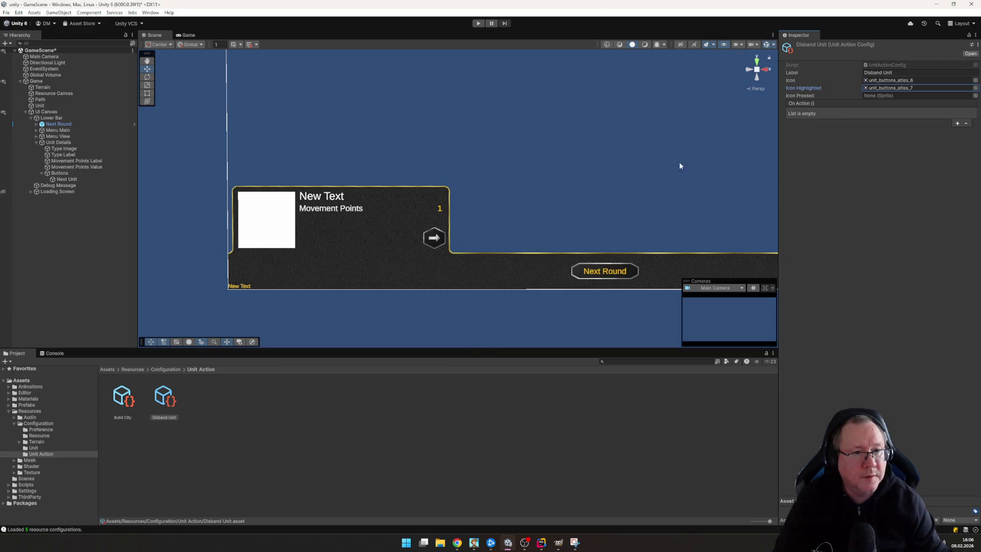
left_click(975, 95)
double_click(682, 170)
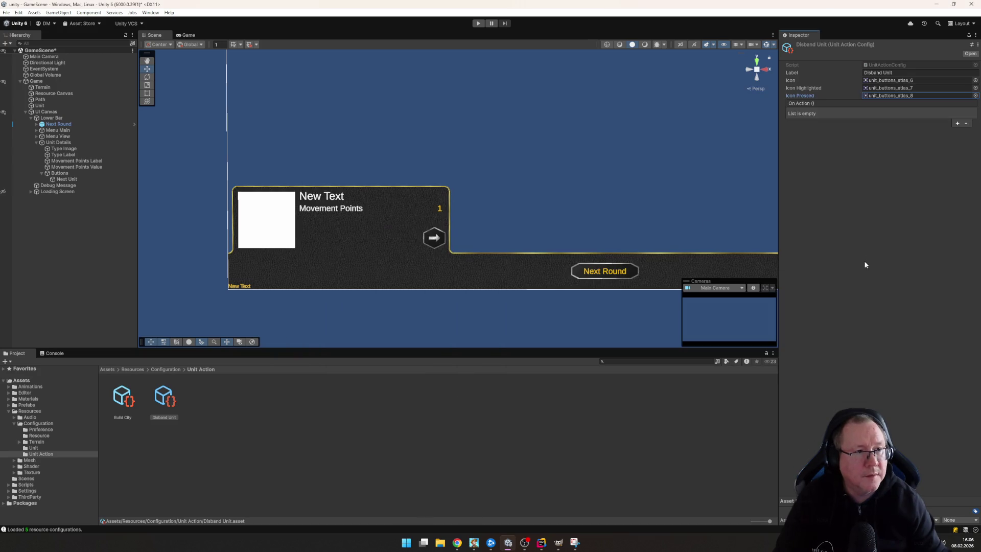
Add Disband Unit as the Settler config's second action, then start the game
left_click(33, 447)
left_click(123, 398)
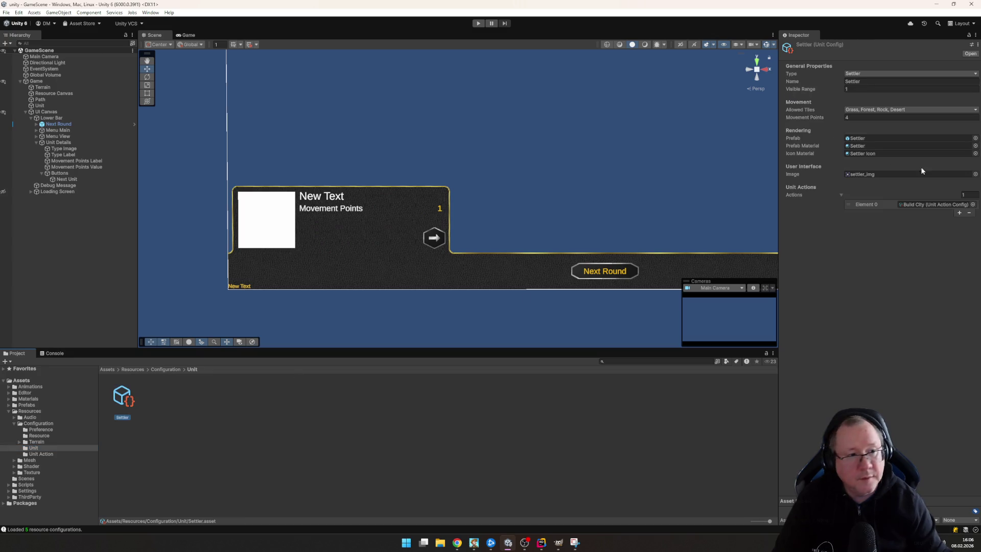
left_click(959, 213)
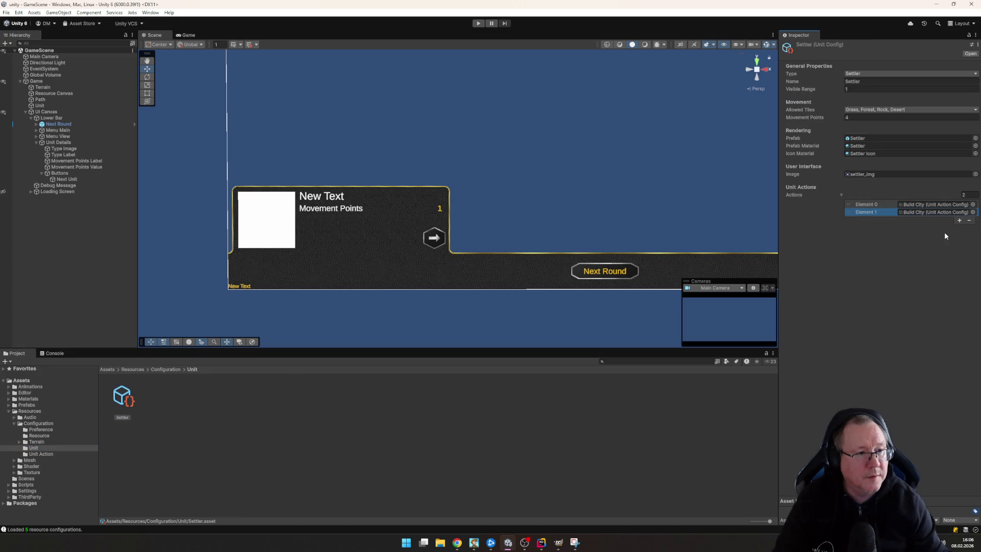
left_click(973, 212)
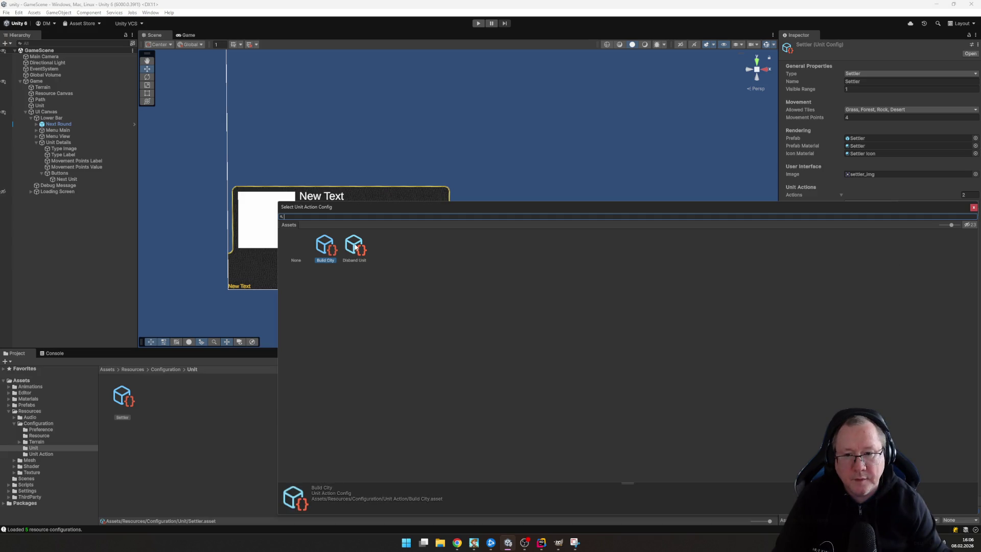
double_click(355, 247)
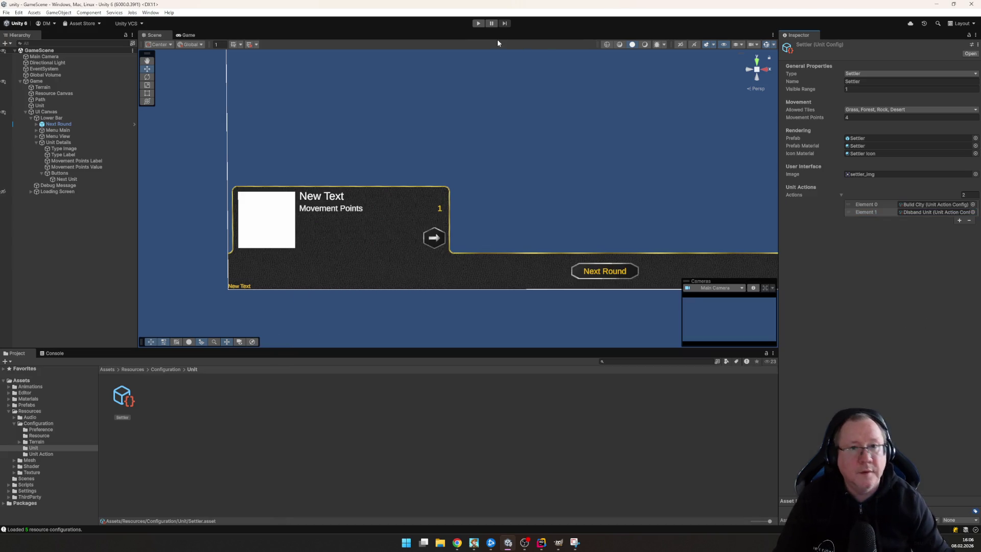
left_click(478, 24)
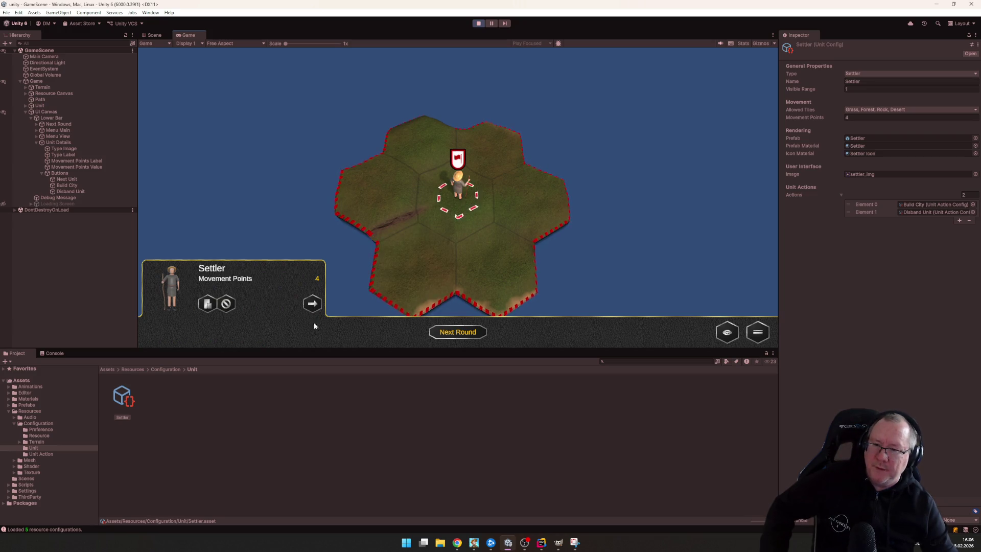
Pan and zoom the game camera to inspect the Settler's action buttons, then stop play mode
left_click_drag(314, 321, 411, 271)
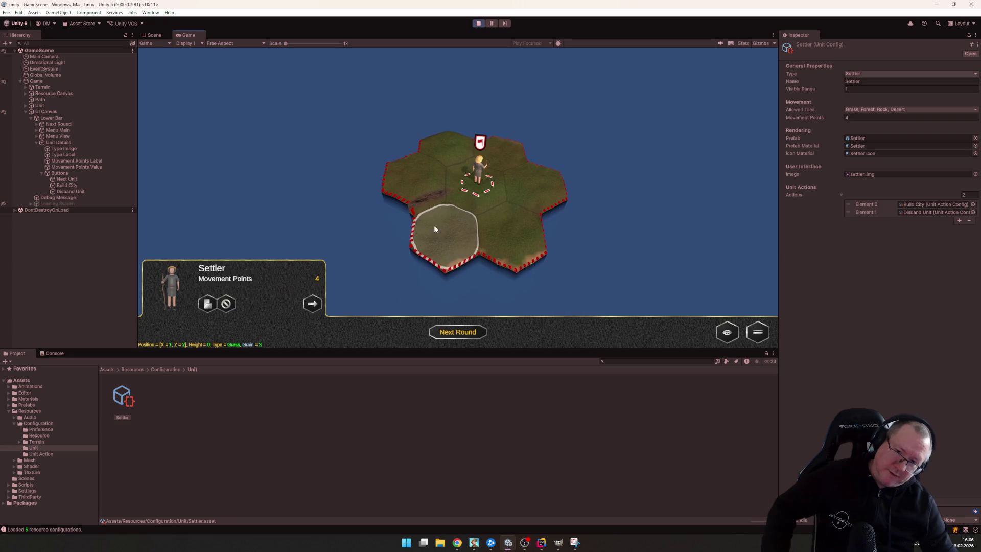
scroll(455, 237, "up", 2)
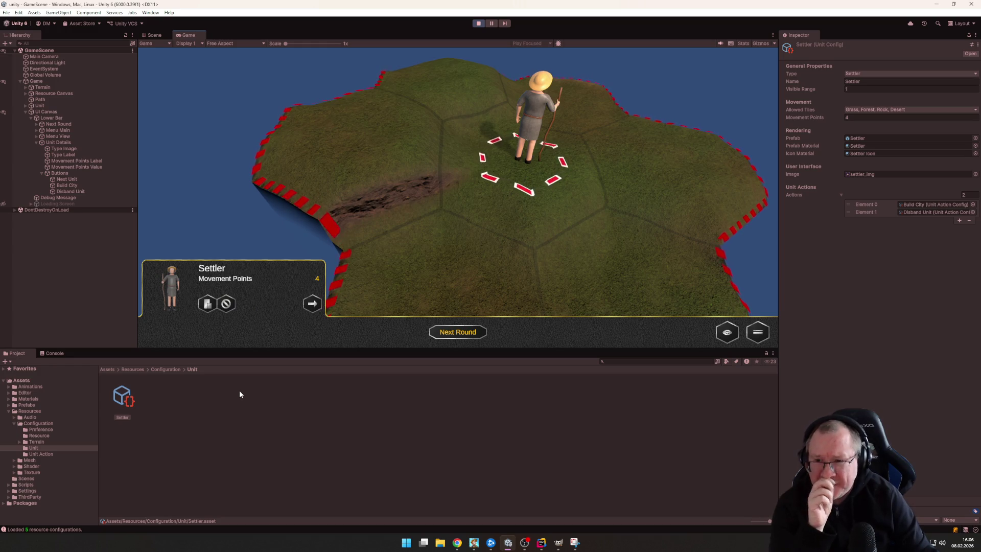
key("s")
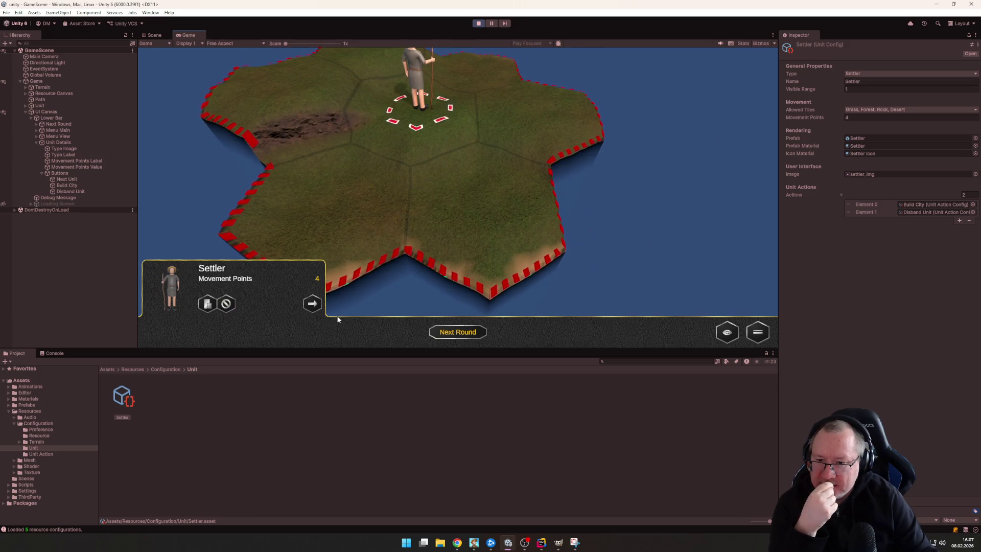
key("ctrl+p")
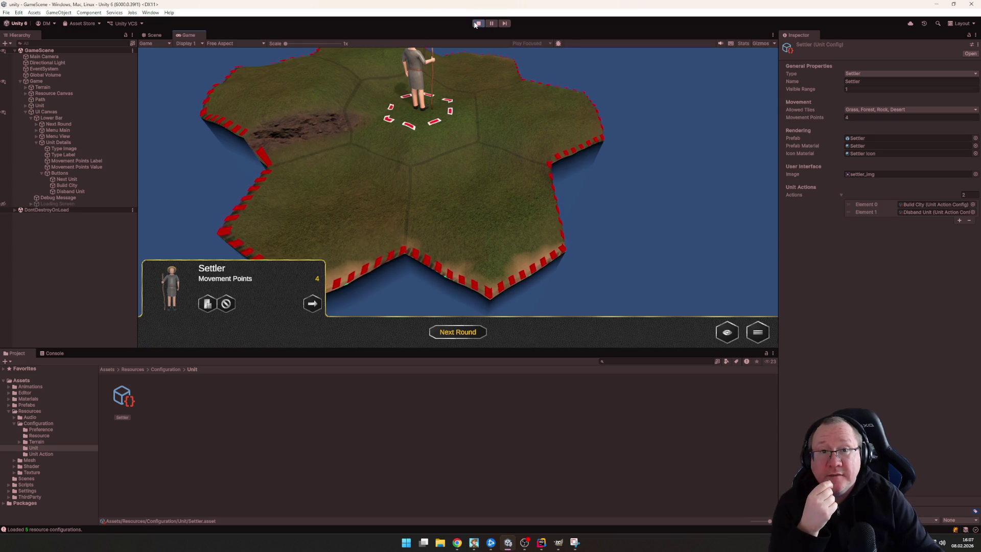
mouse_move(503, 549)
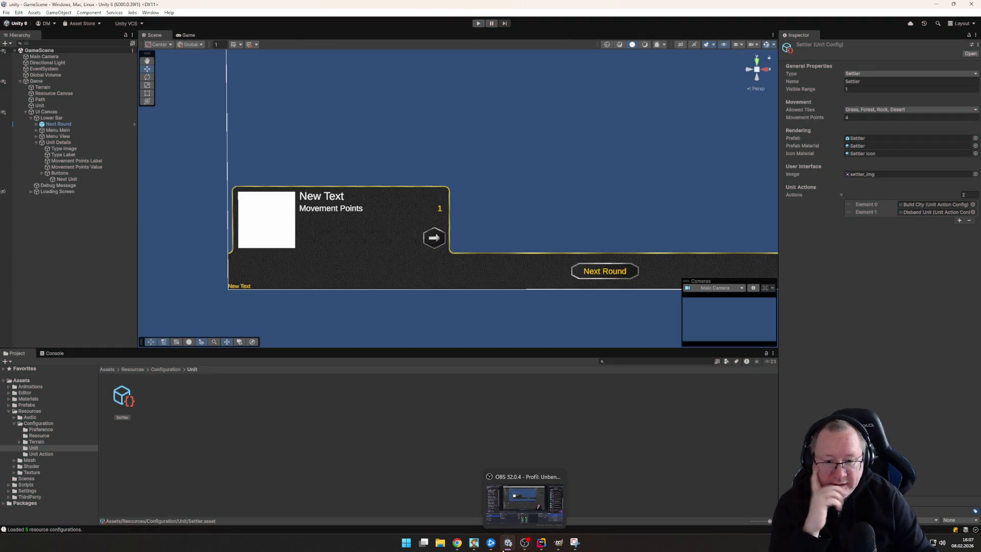
In Rider's UnitDetails.cs, add '+ 1' to the button x offset on line 53, then return to Unity
left_click(540, 545)
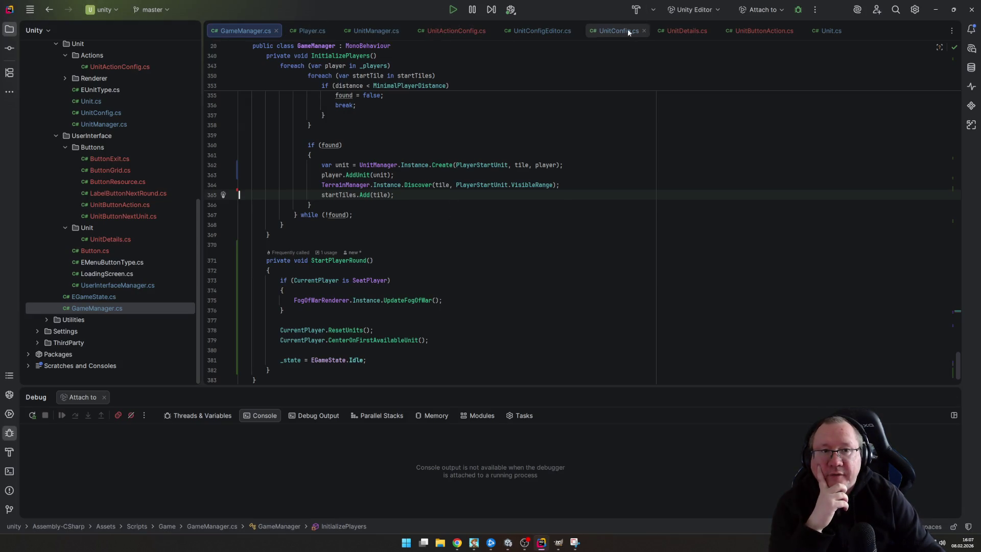
left_click(679, 31)
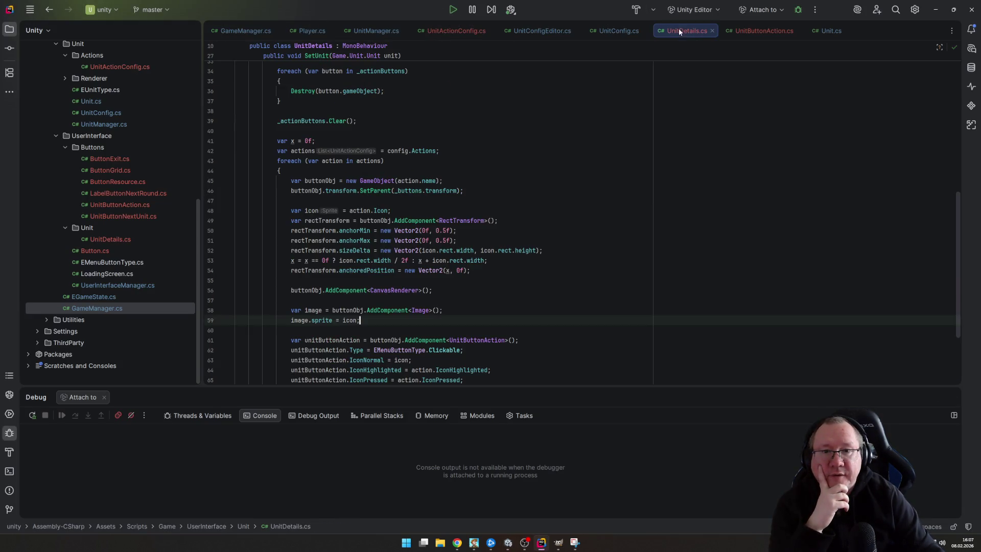
scroll(491, 237, "down", 2)
left_click(484, 230)
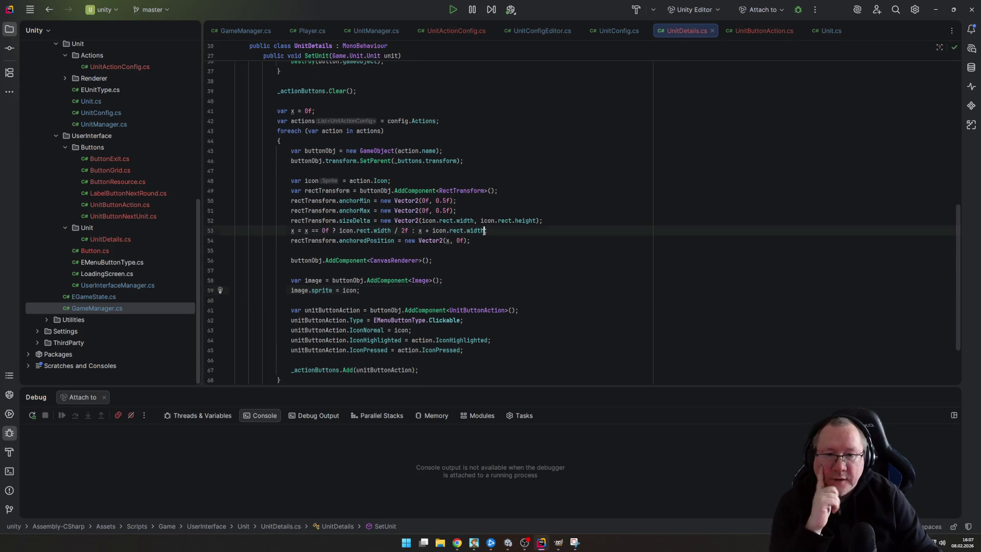
type(" + ")
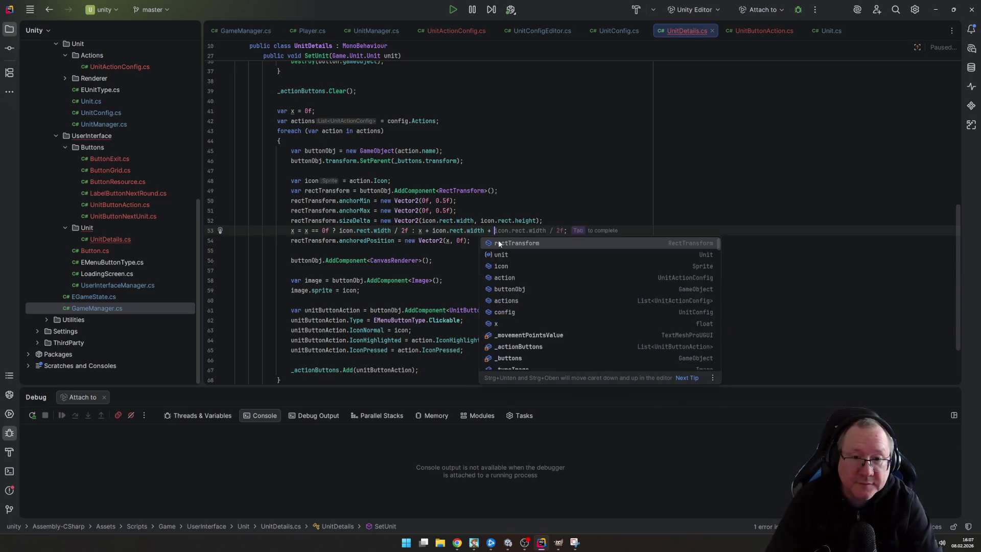
type("1")
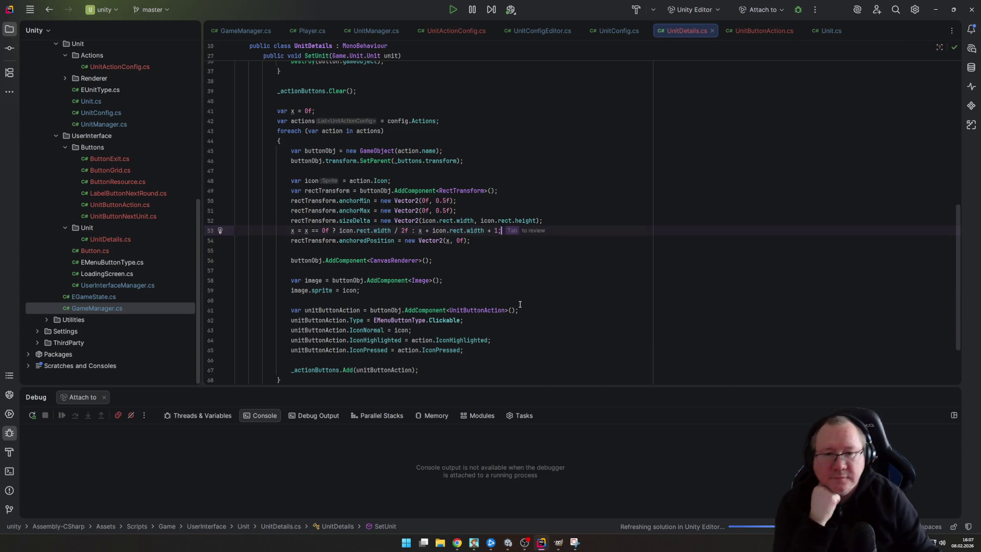
left_click(503, 290)
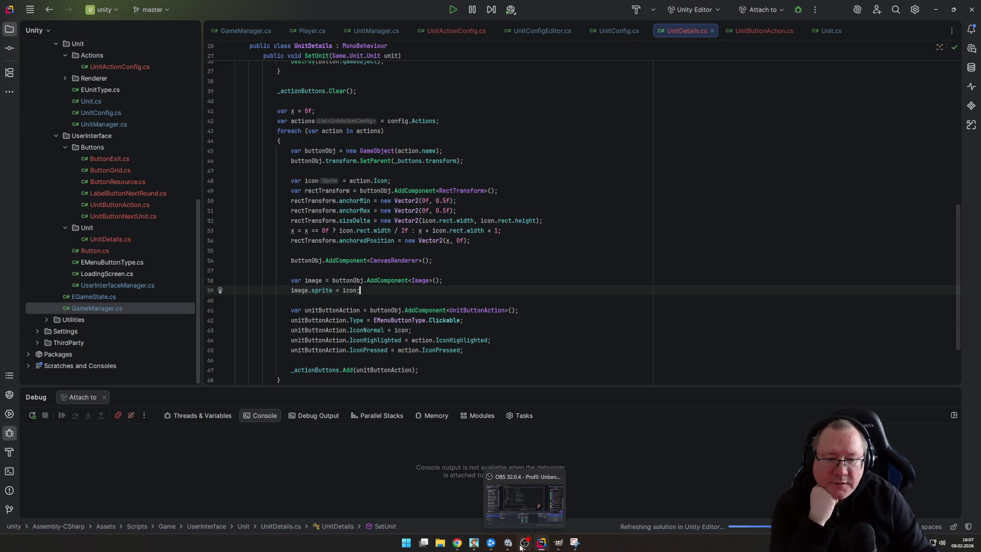
mouse_move(537, 545)
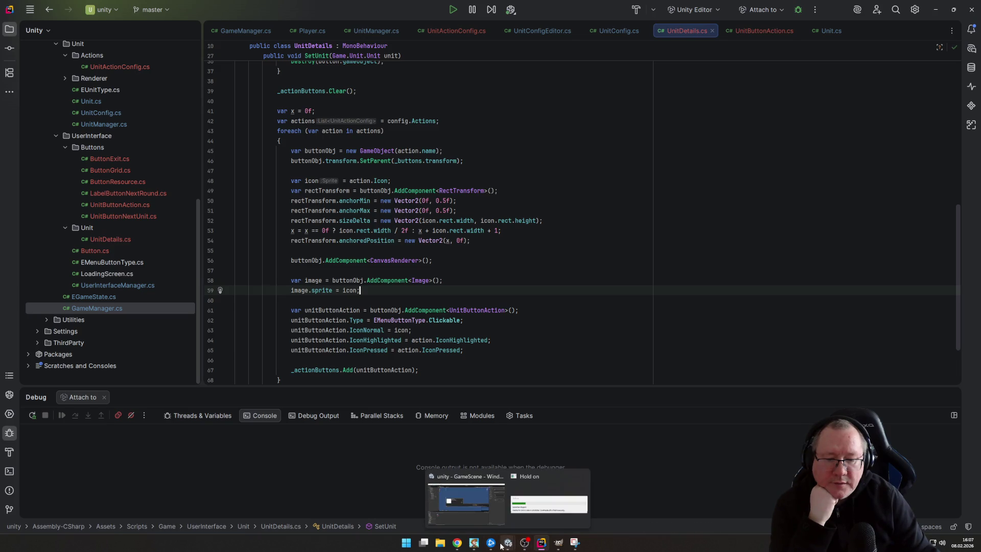
left_click(505, 546)
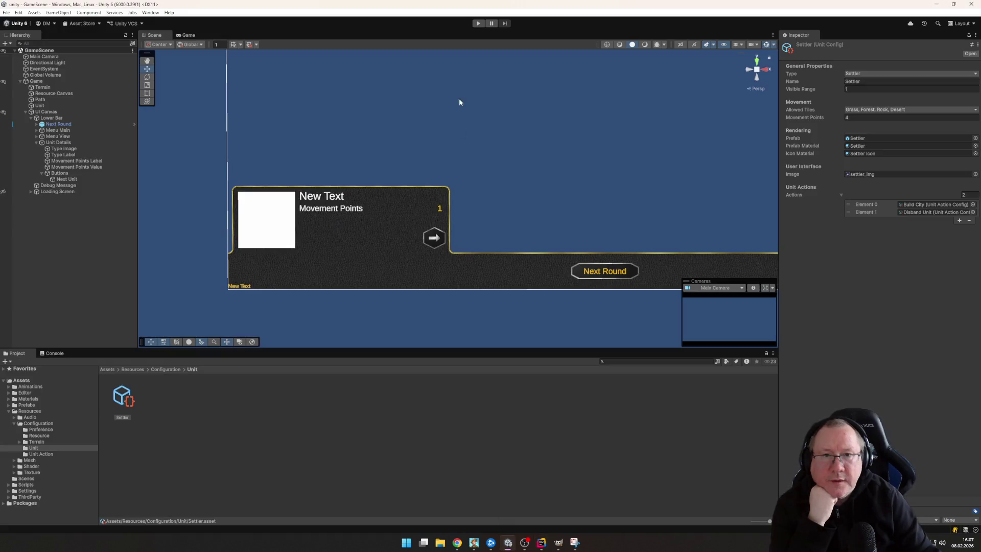
Start the game and deselect then reselect the Settler to show its two action buttons
left_click(478, 23)
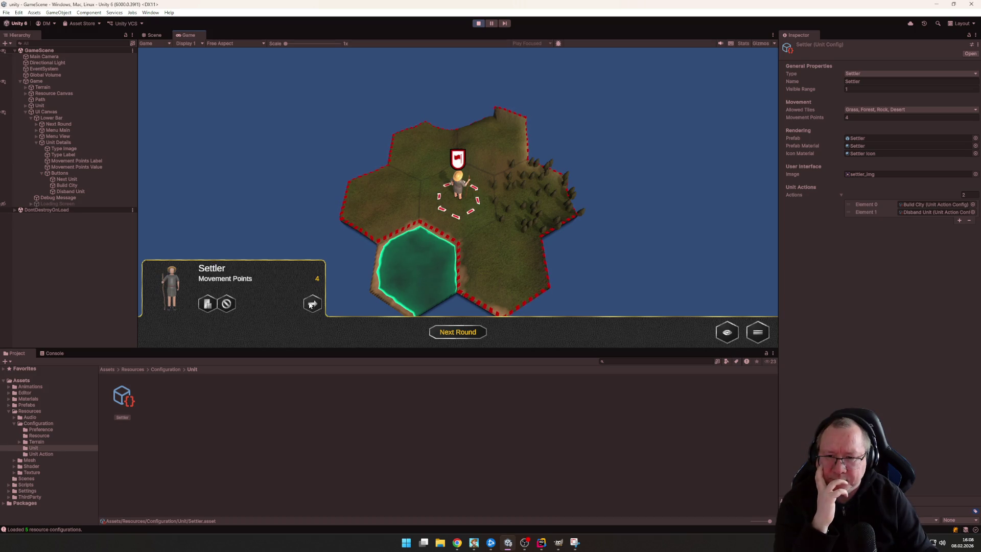
left_click(456, 211)
left_click(456, 211)
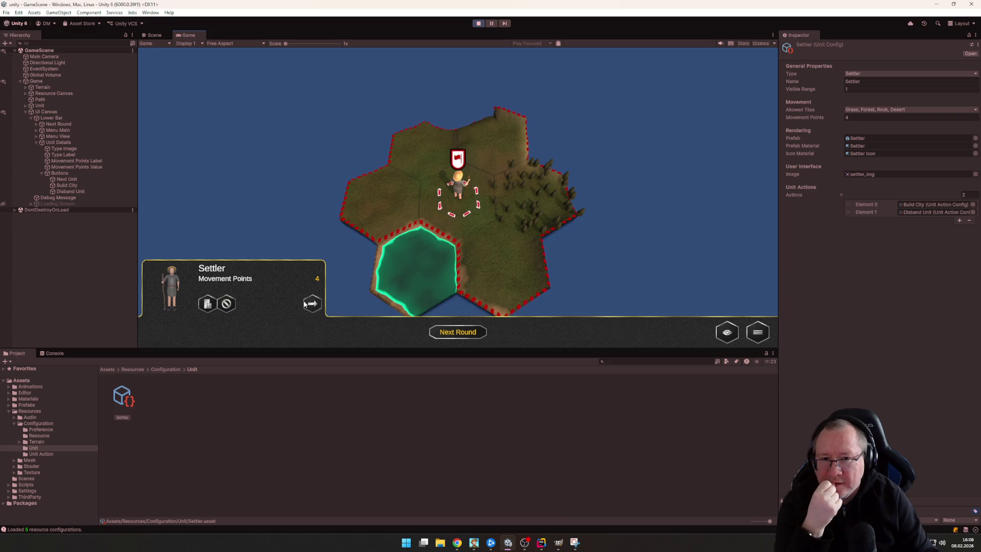
scroll(362, 209, "down", 5)
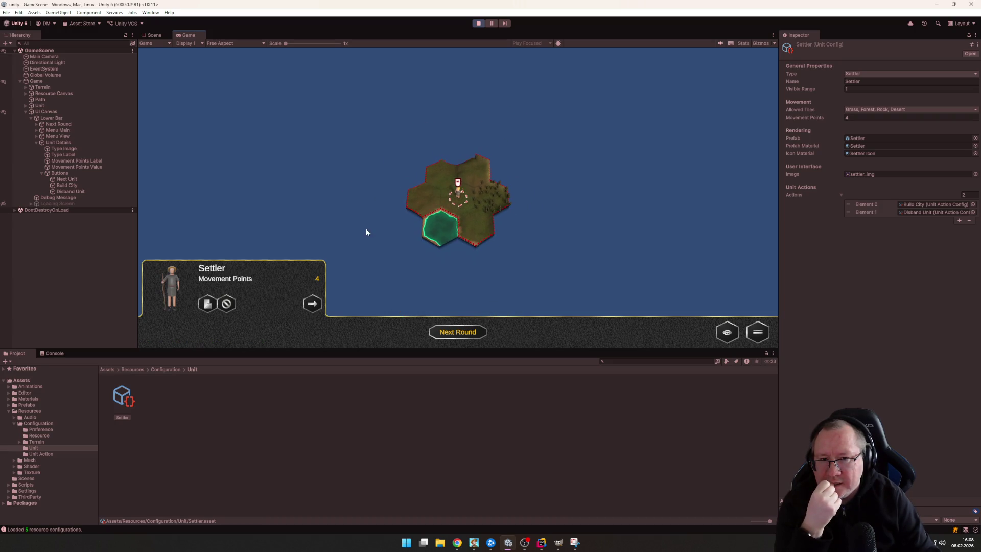
Move the Settler across several hexes onto the grey hex, panning the camera to follow
mouse_move(434, 253)
left_mouse_down()
mouse_move(451, 306)
mouse_move(505, 155)
left_mouse_up()
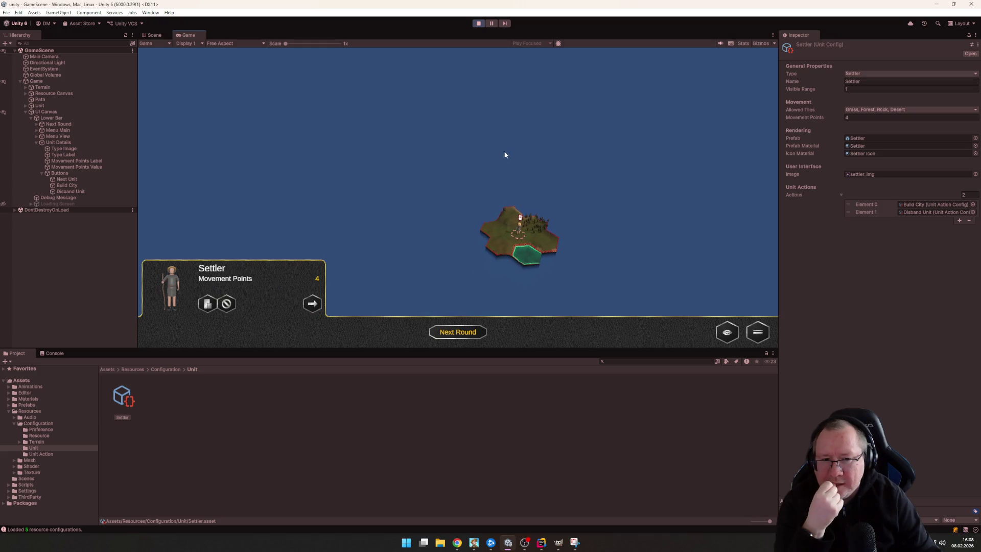
left_click(498, 229)
scroll(519, 247, "up", 4)
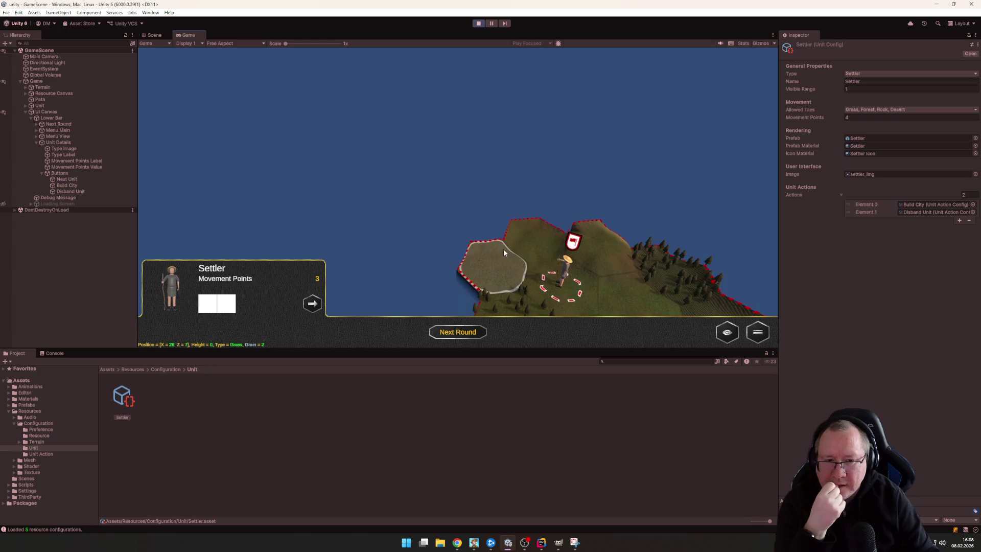
scroll(504, 253, "down", 4)
left_click(452, 225)
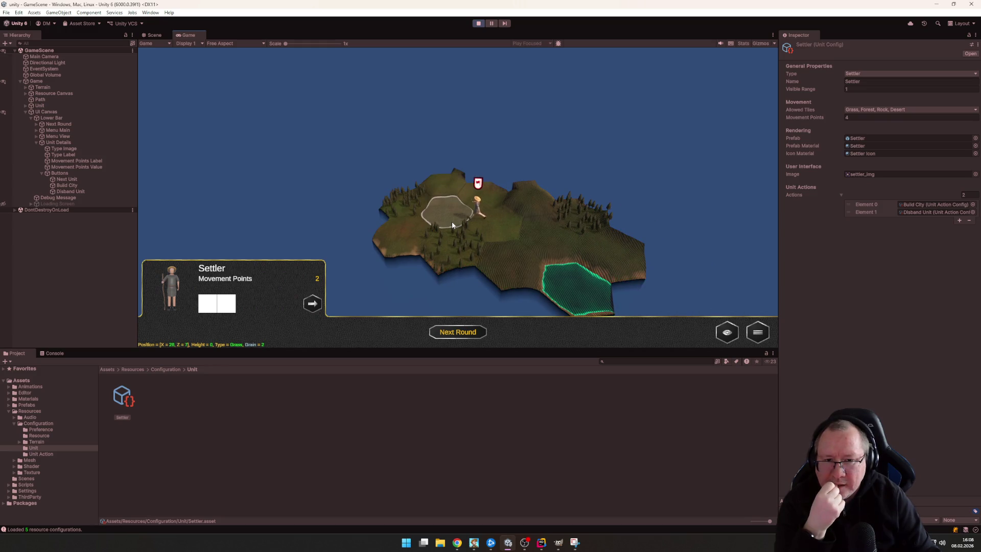
left_click(407, 236)
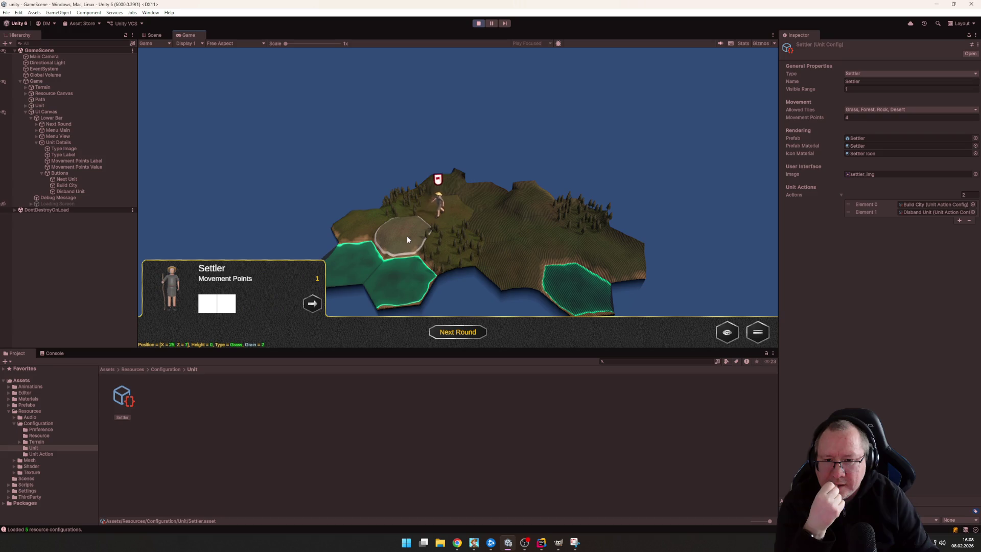
mouse_move(406, 235)
left_mouse_down()
mouse_move(450, 231)
mouse_move(462, 244)
left_mouse_up()
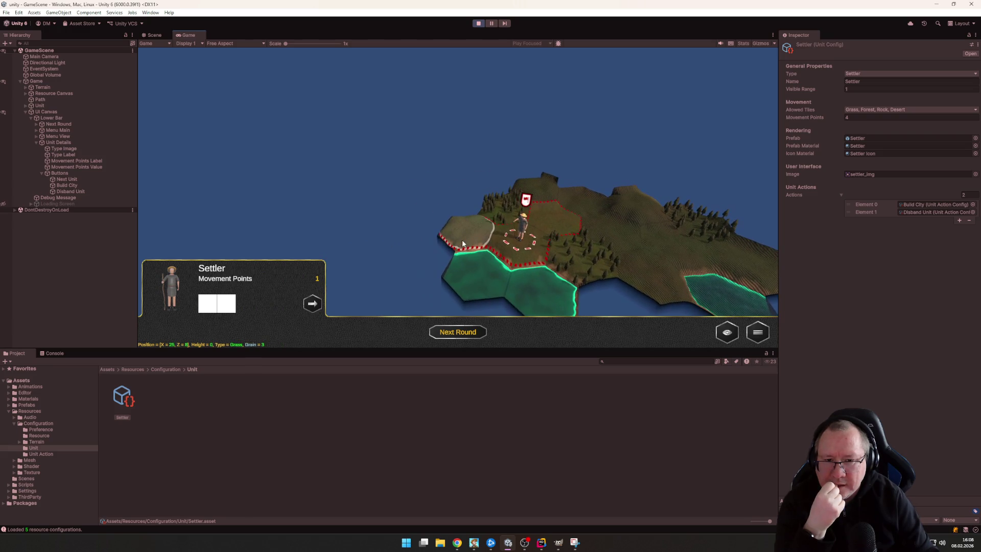
left_click(463, 241)
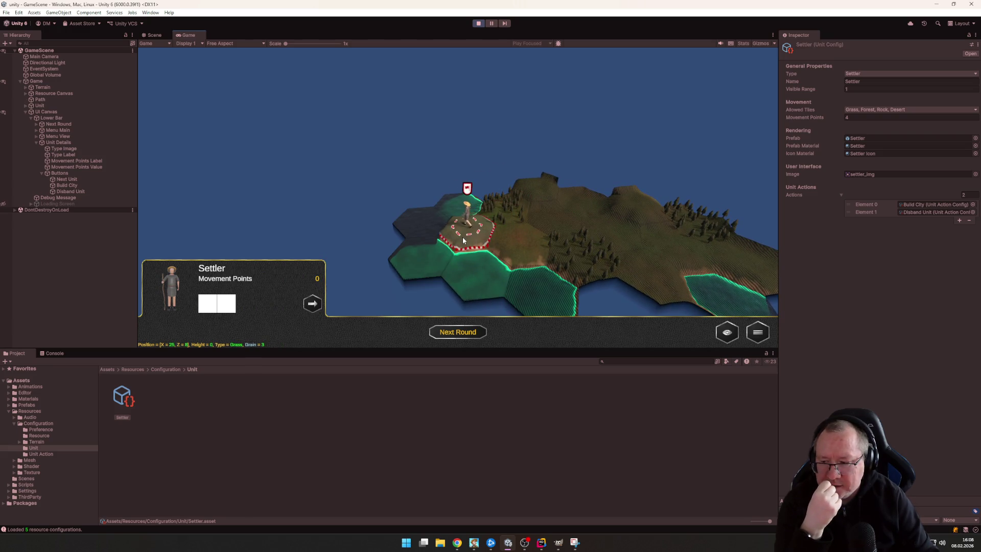
key("d")
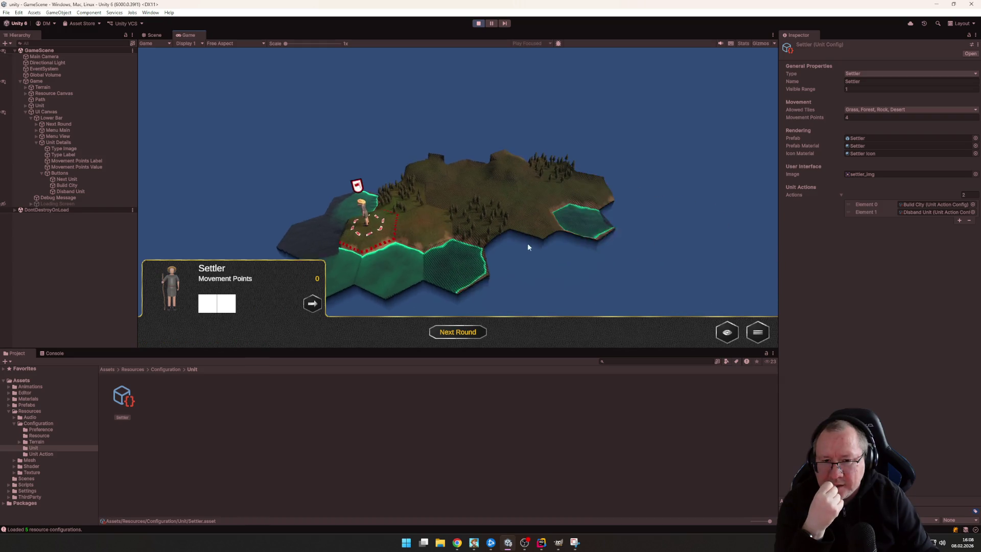
key("a")
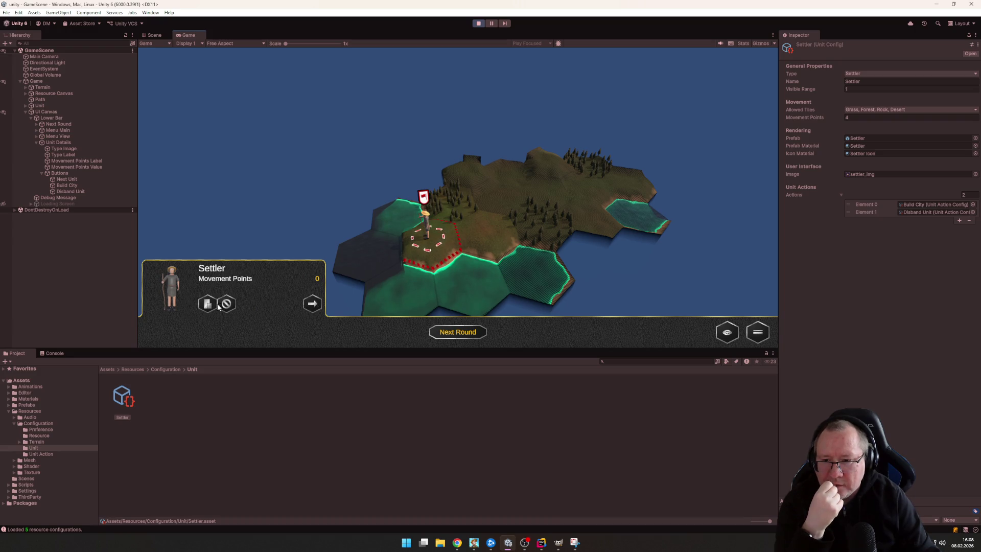
Try the Settler's action buttons, start the next round, and move the Settler one more hex
left_click(541, 284)
left_click(430, 240)
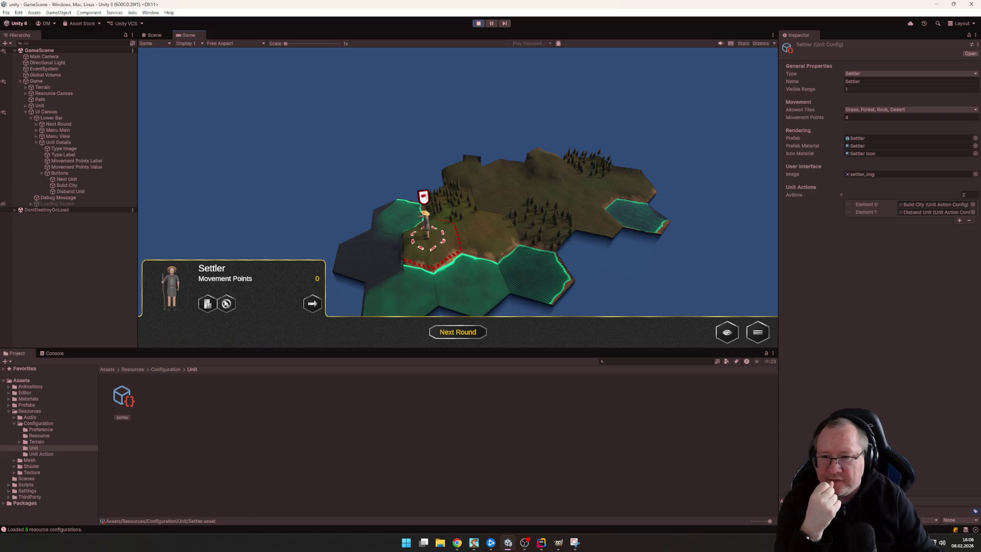
left_click(491, 236)
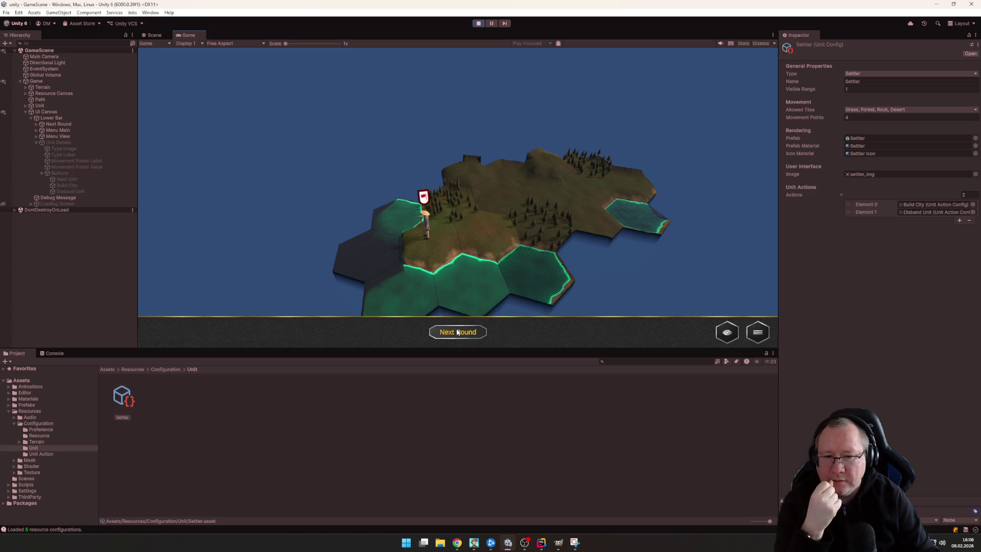
left_click(458, 333)
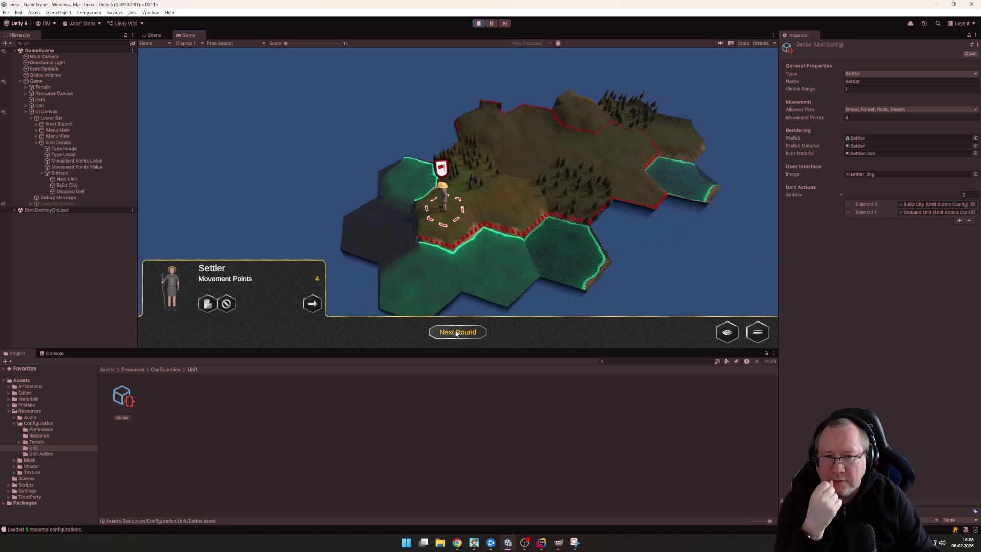
left_click(522, 186)
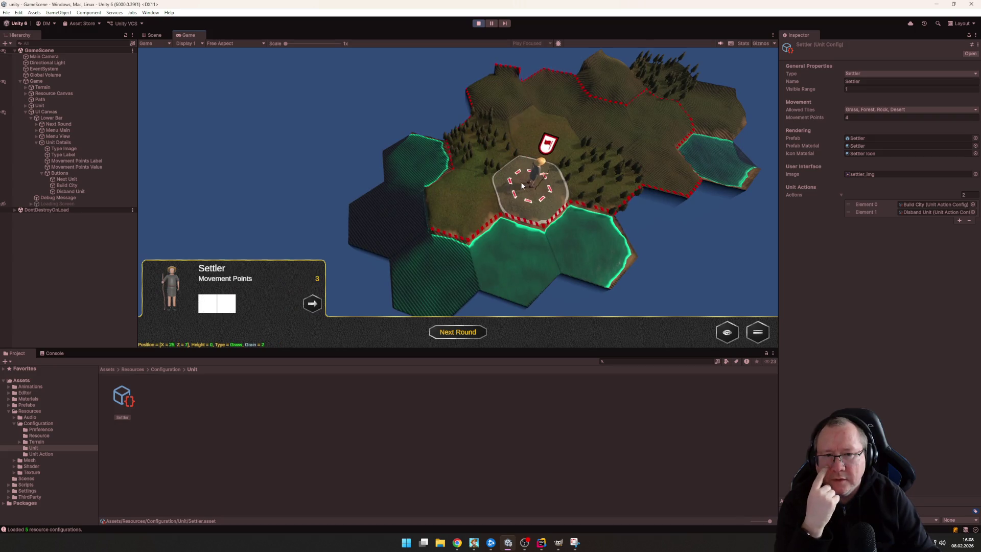
left_click(156, 36)
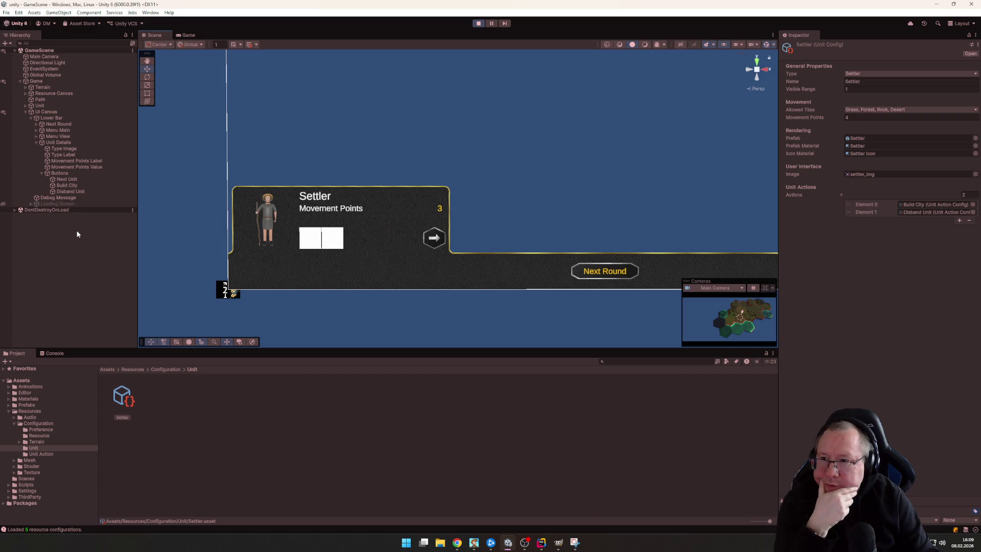
Inspect the runtime Build City object's Image component, stop play mode, and return to UnitDetails.cs in Rider
left_click(77, 185)
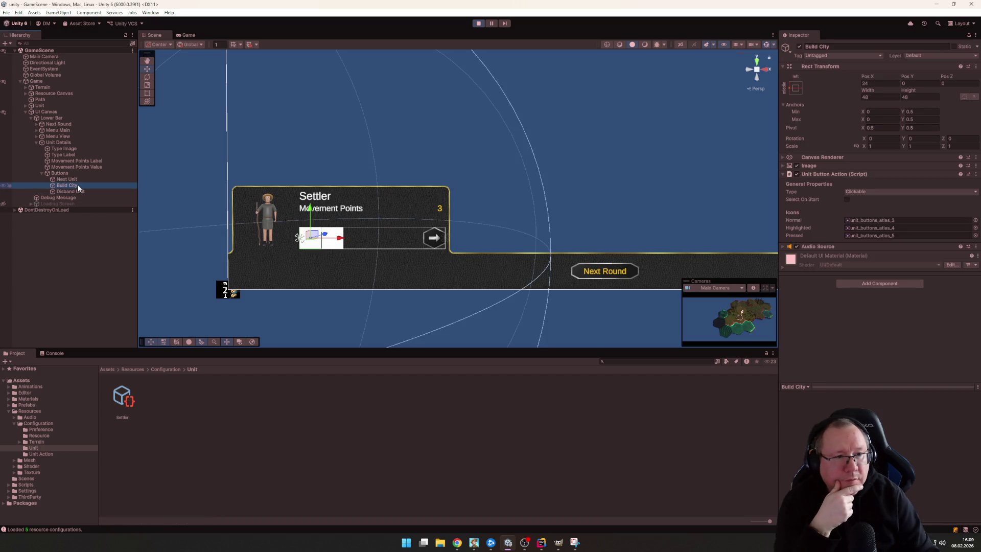
left_click(782, 166)
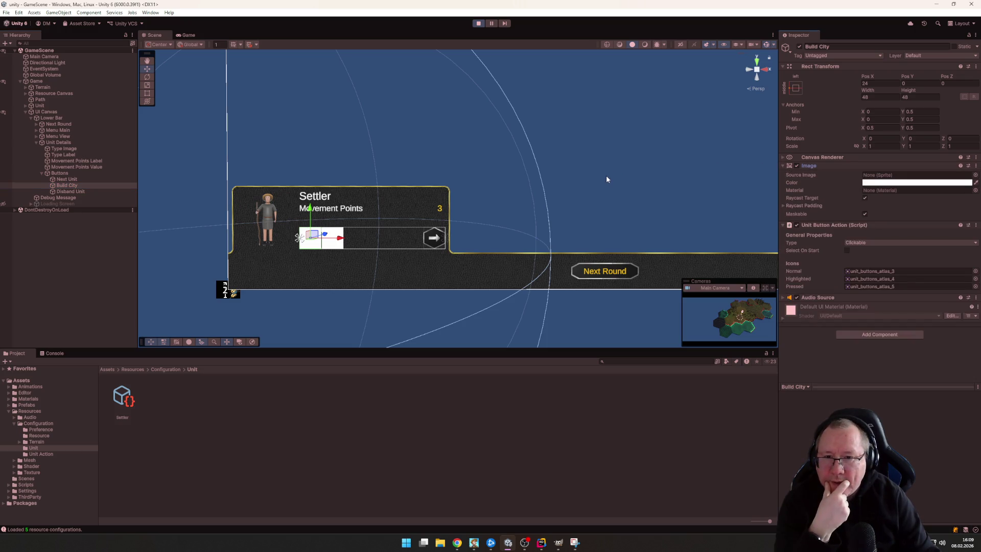
left_click(479, 23)
left_click(541, 543)
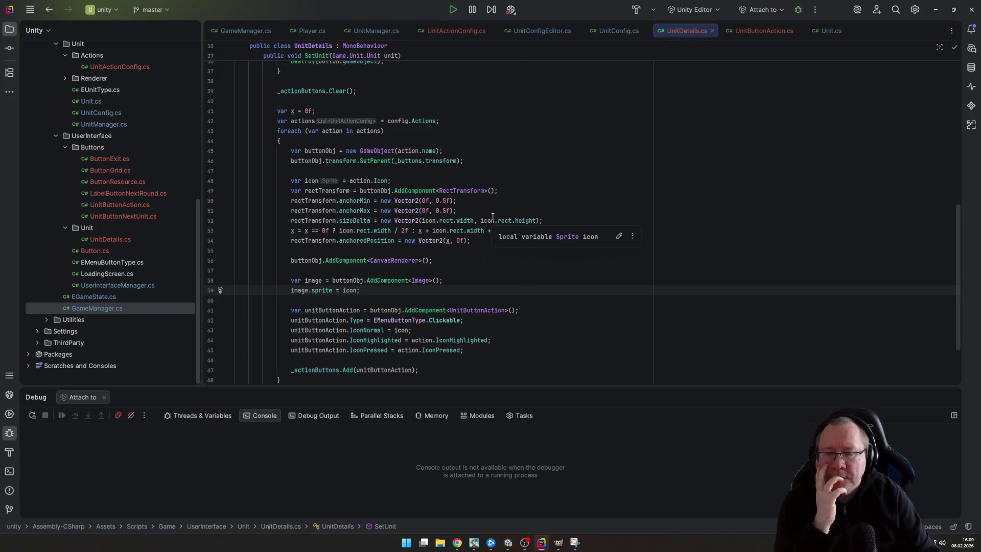
scroll(493, 214, "down", 3)
scroll(494, 209, "up", 10)
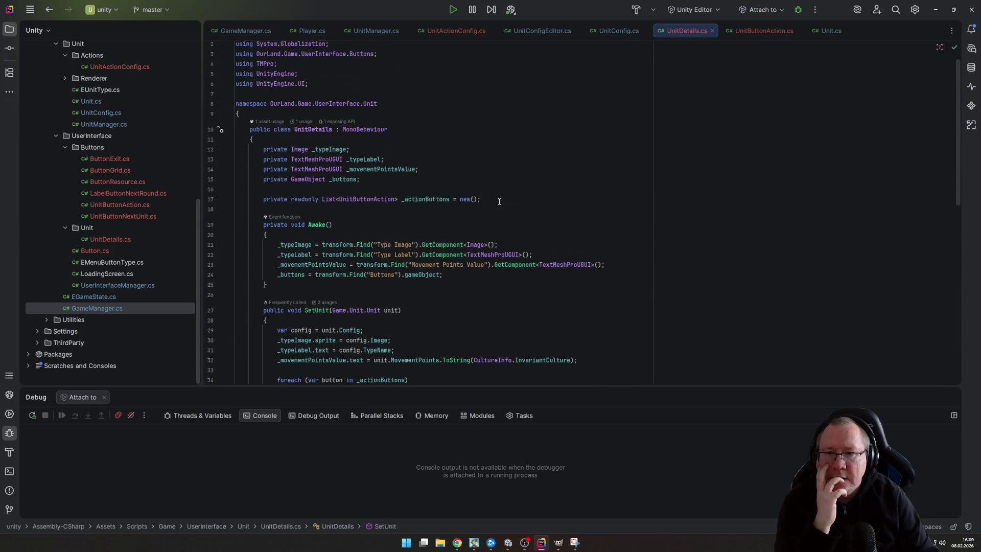
scroll(499, 201, "down", 7)
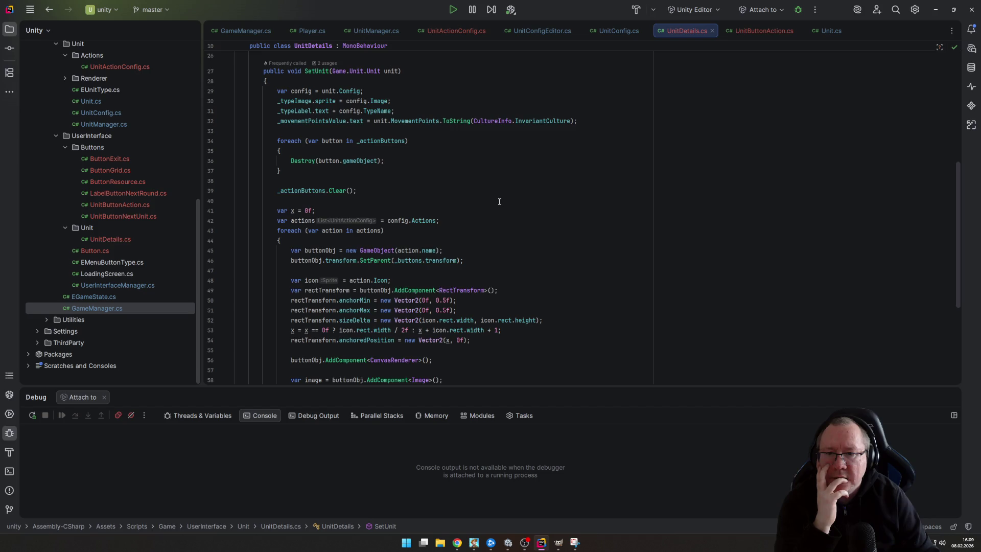
scroll(499, 201, "down", 4)
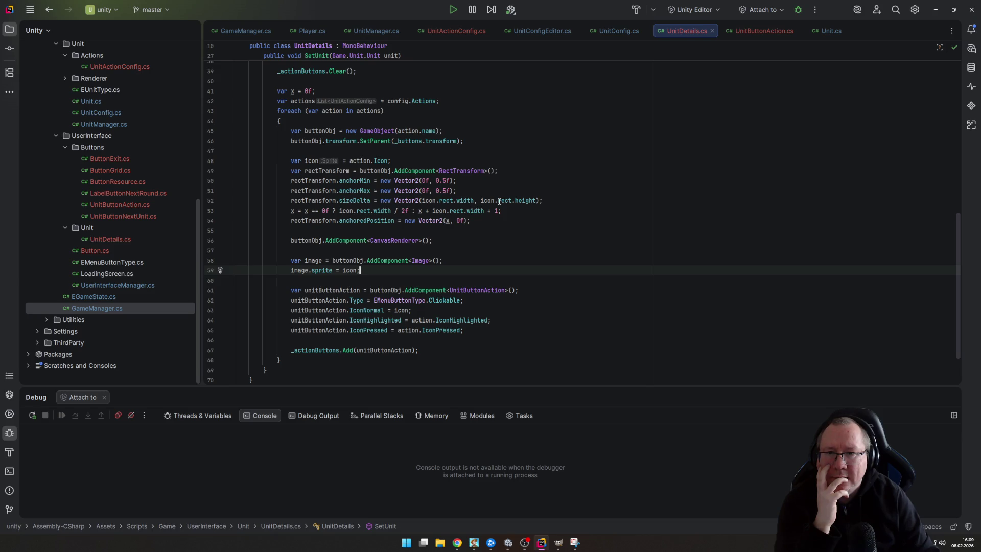
scroll(503, 203, "up", 5)
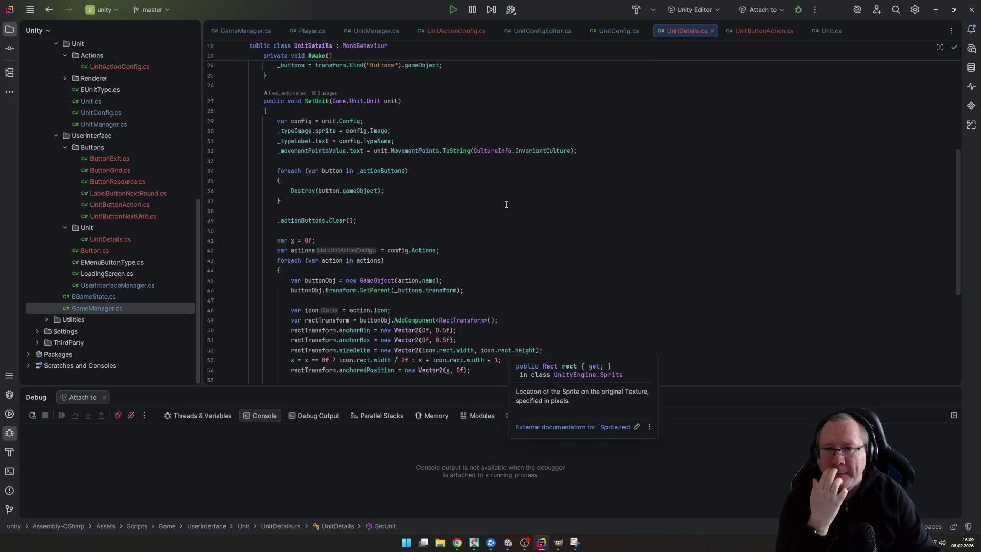
scroll(490, 190, "up", 4)
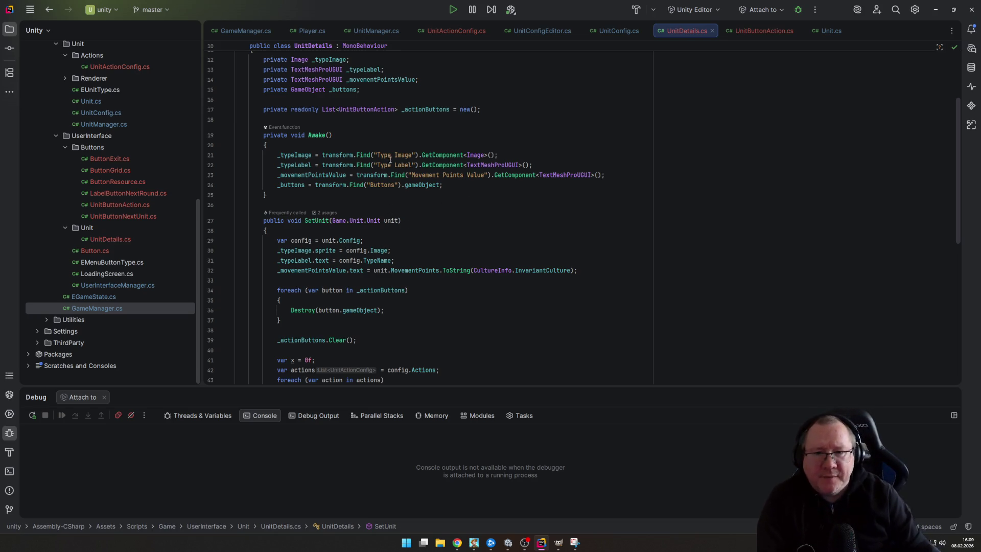
scroll(361, 240, "down", 5)
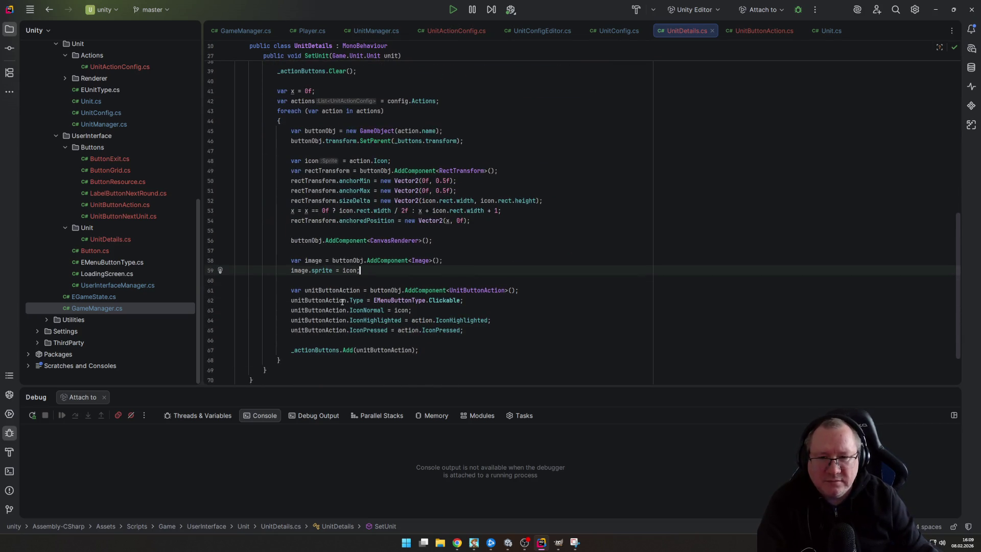
scroll(388, 179, "up", 4)
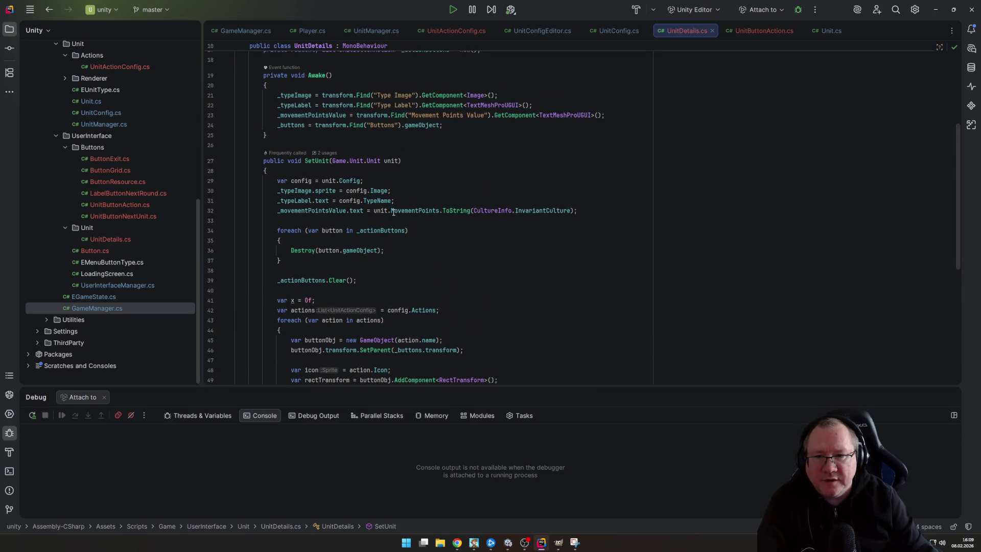
mouse_move(392, 214)
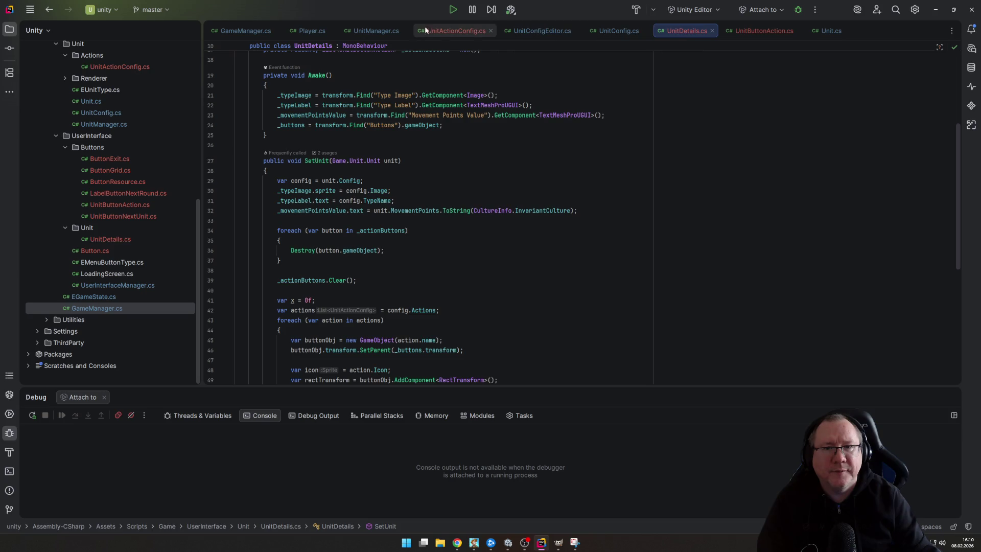
Look through the Unit class source in Rider
left_click(373, 29)
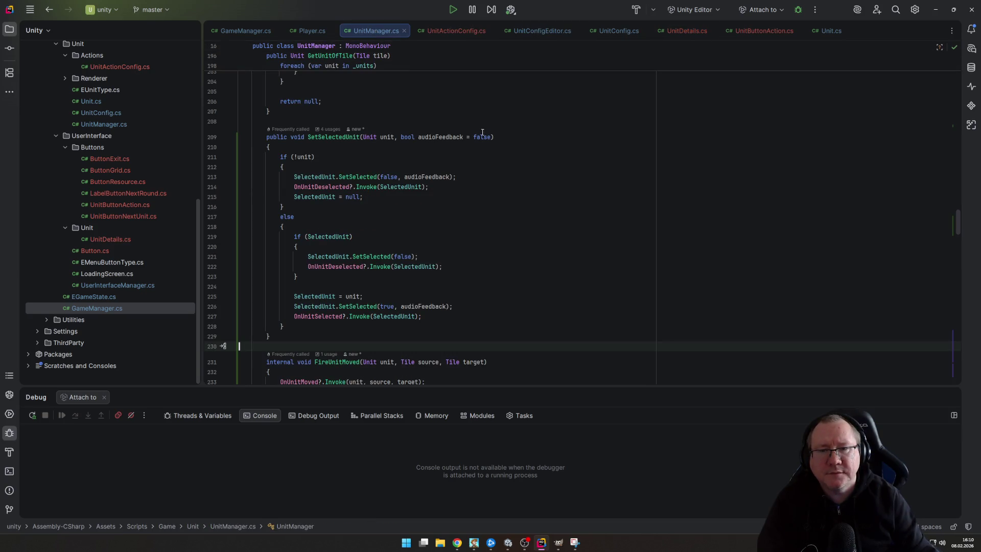
left_click(827, 29)
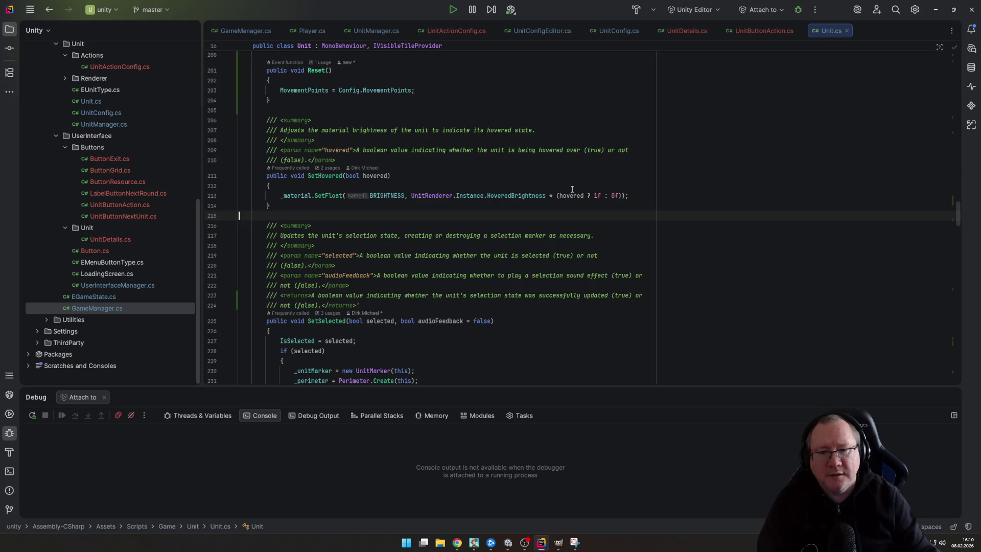
scroll(571, 190, "down", 15)
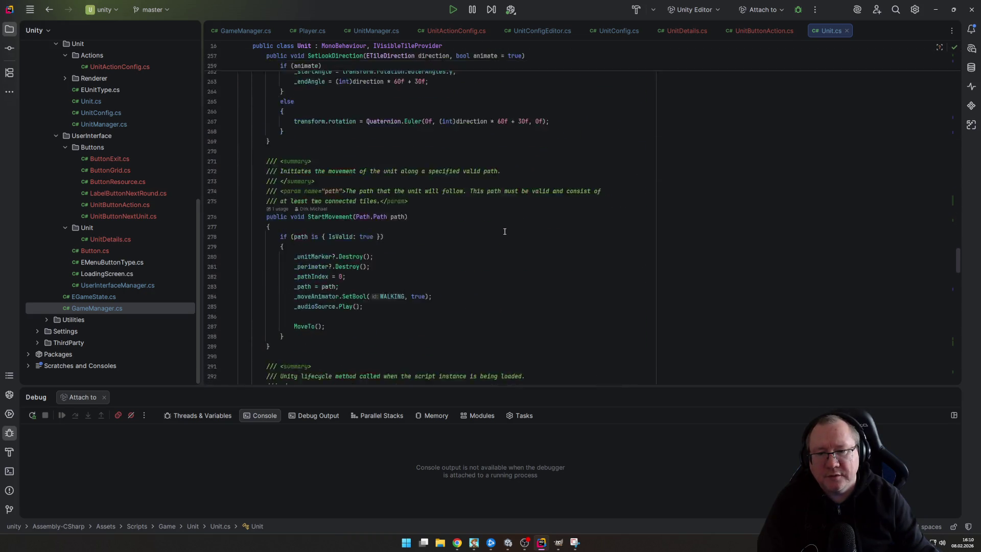
scroll(504, 232, "down", 20)
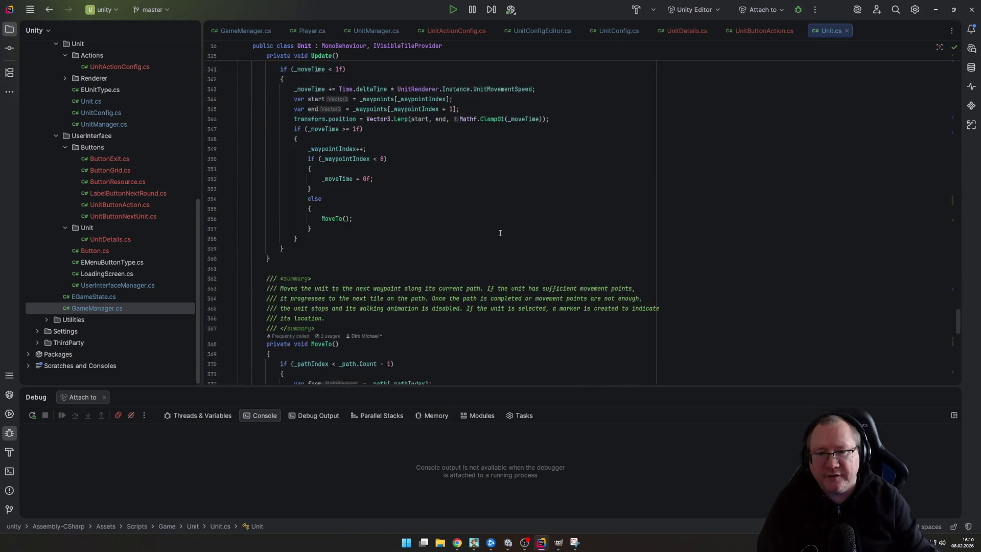
scroll(500, 233, "down", 20)
scroll(469, 194, "up", 12)
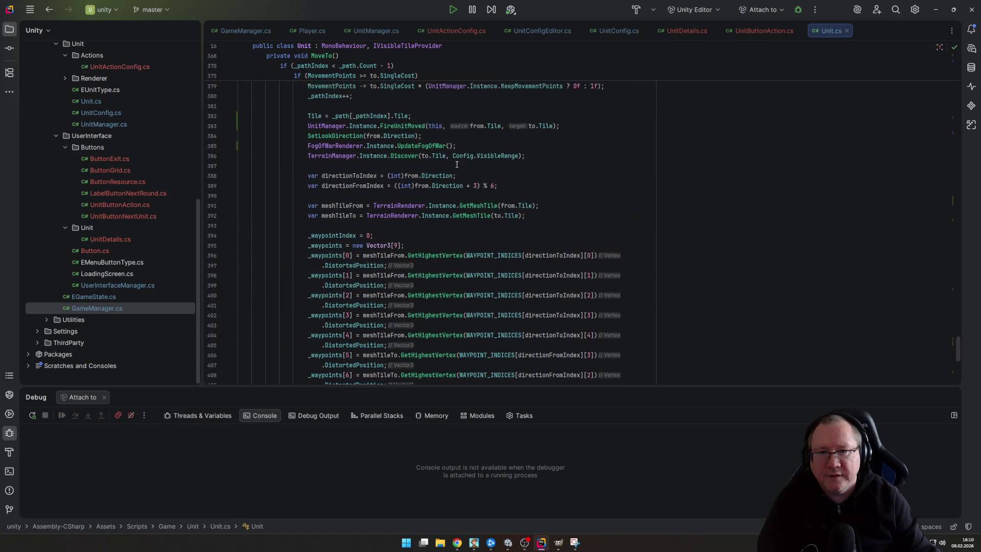
scroll(457, 164, "up", 2)
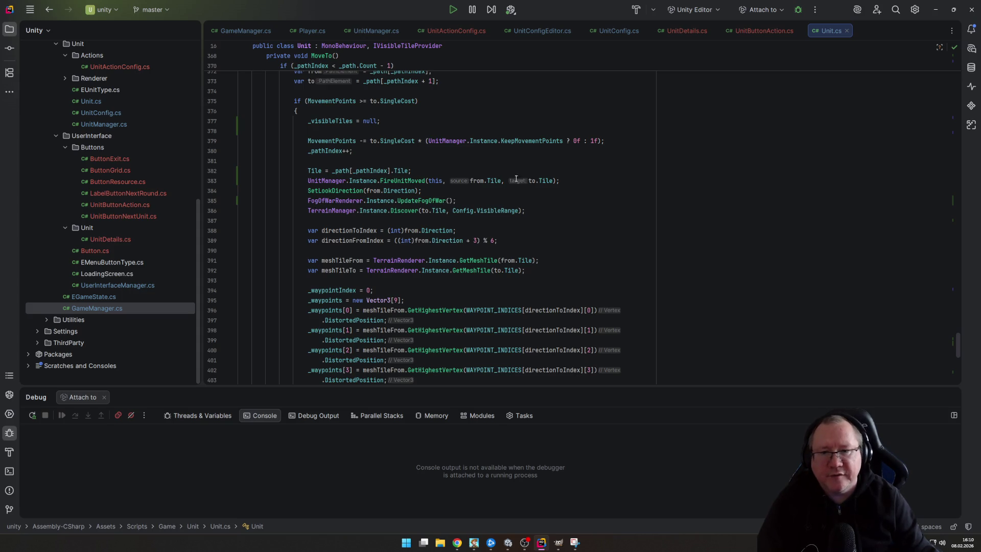
Follow FireUnitMoved into UnitManager.cs, then view UnitDetails.cs and UserInterfaceManager.cs
left_click(417, 181, "ctrl")
left_click(452, 213)
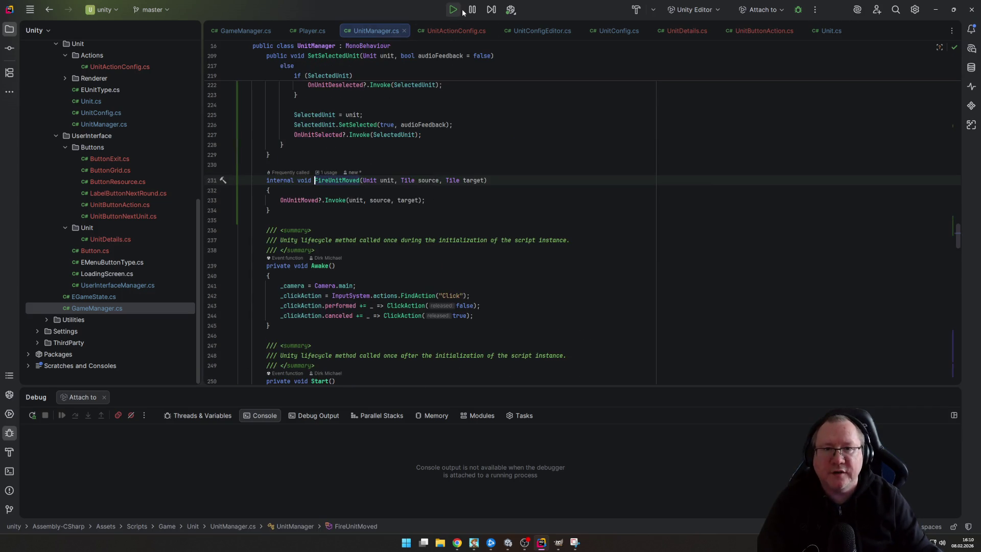
left_click(684, 31)
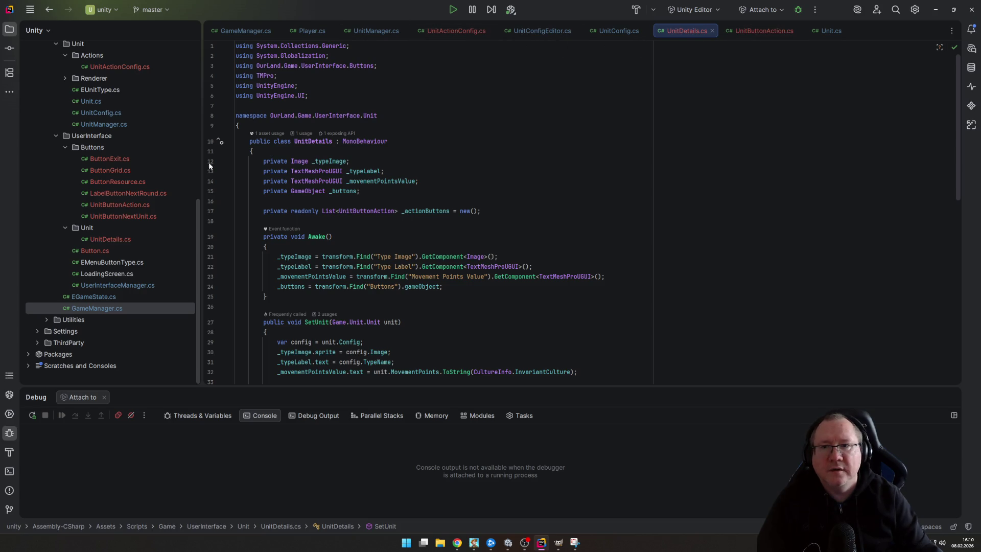
double_click(109, 285)
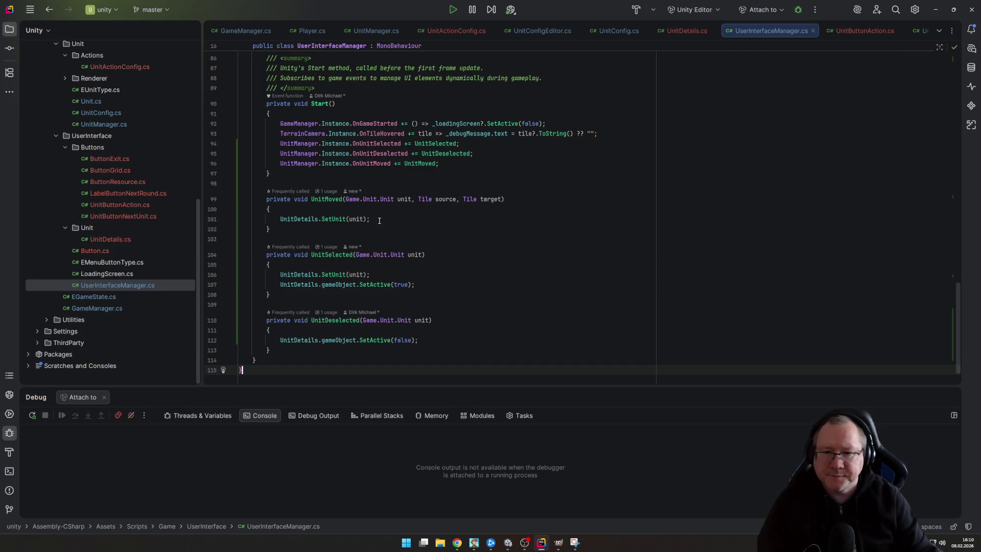
Start an if condition at the top of UnitMoved that compares unit to null
left_click(439, 218)
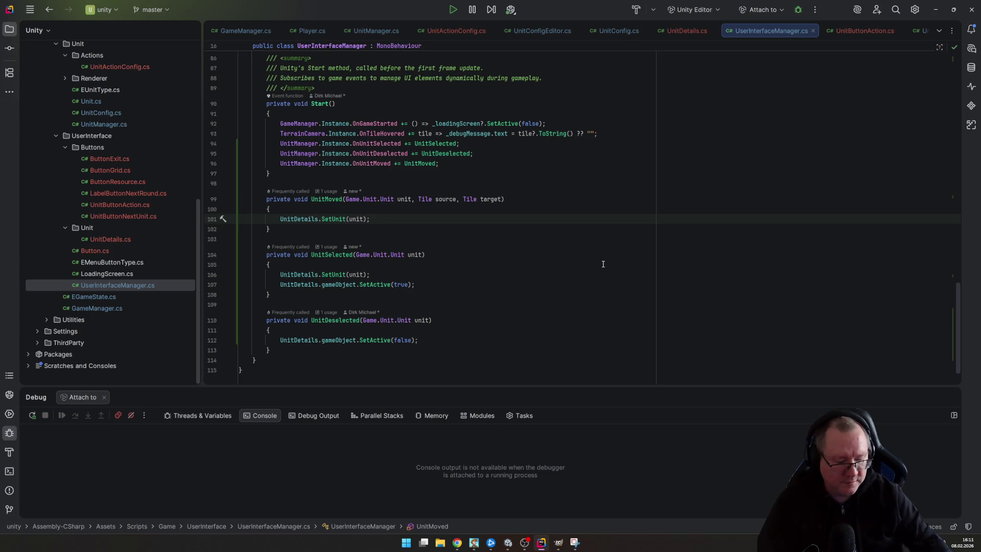
key("Up")
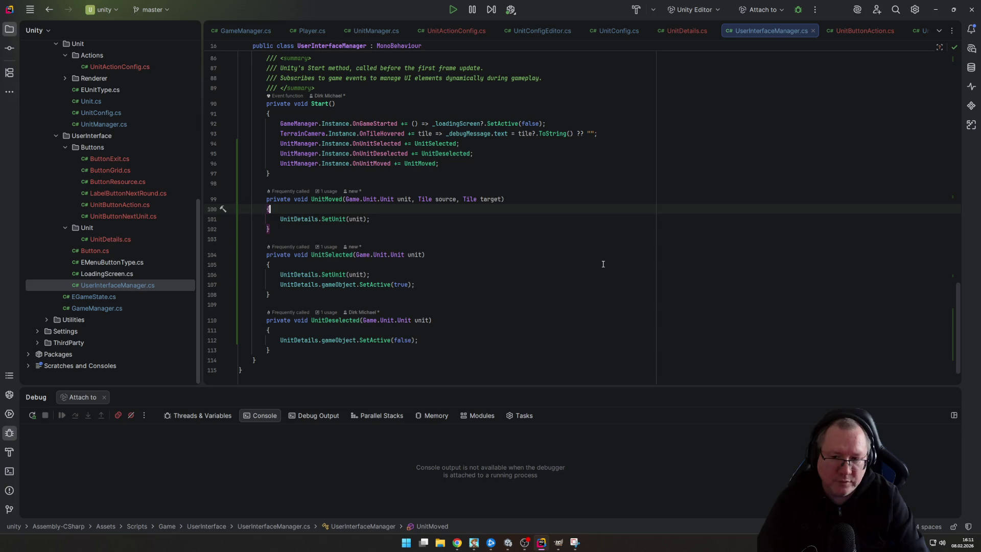
key("Return")
type("if (")
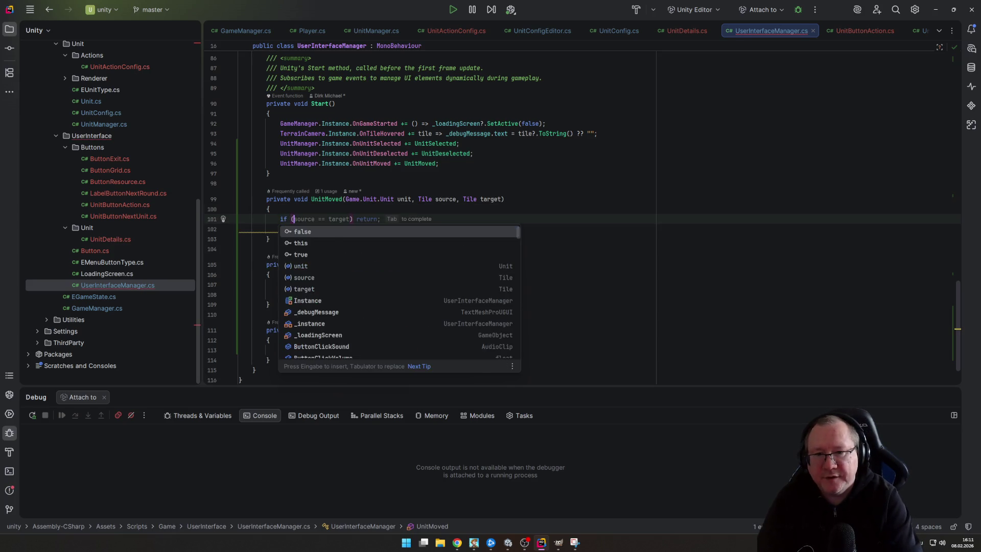
key("Down")
key("Down")
key("Down")
key("Up")
key("Up")
key("Up")
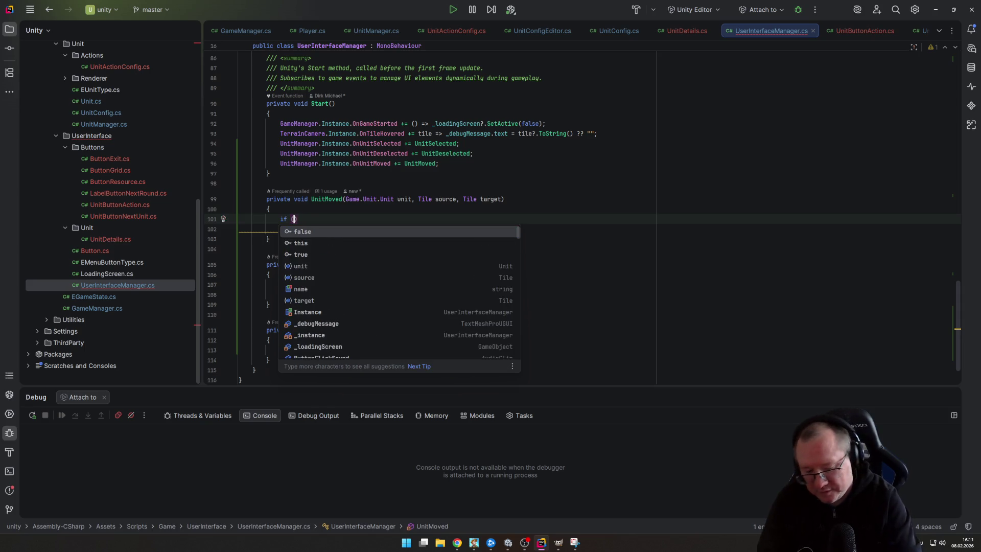
type("unit")
key("Escape")
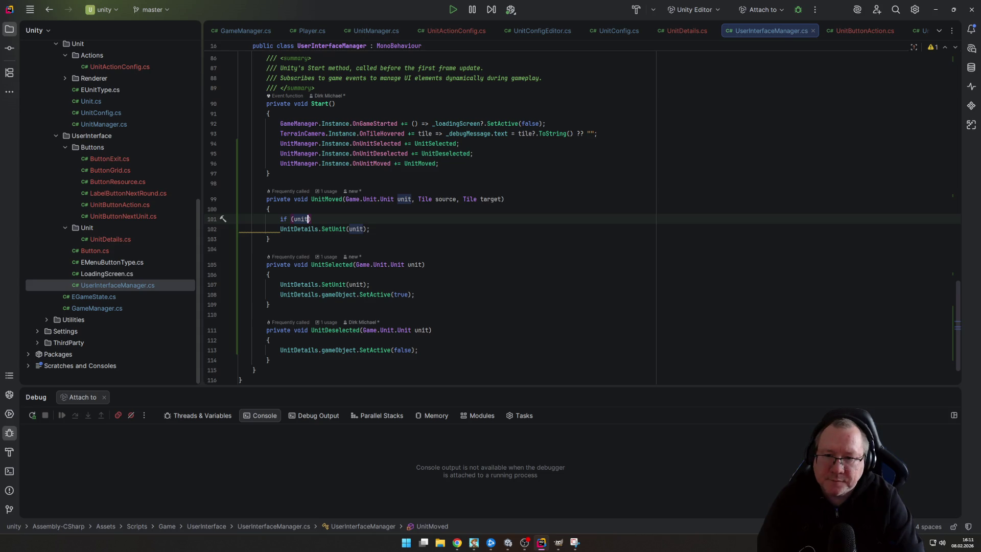
type("== null ||")
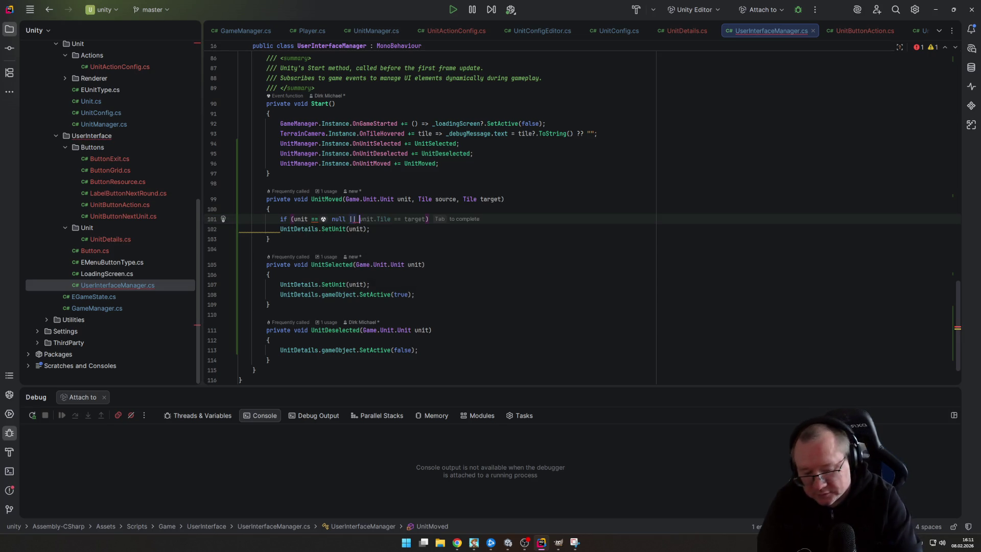
type("!")
key("BackSpace")
Add unit.Equals(UnitManager.Instance.SelectedUnit) to the condition and wrap SetUnit in braces
type("unit.")
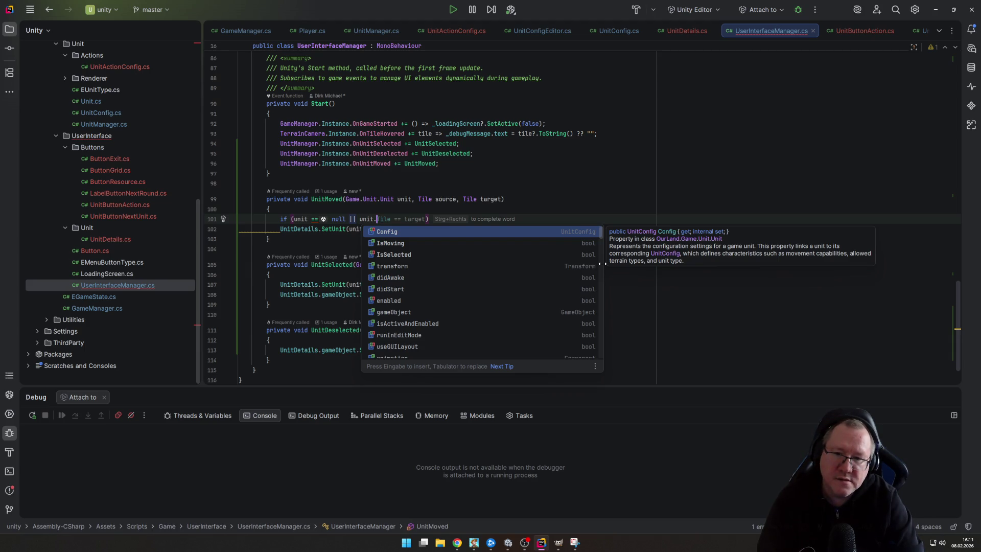
type("eq")
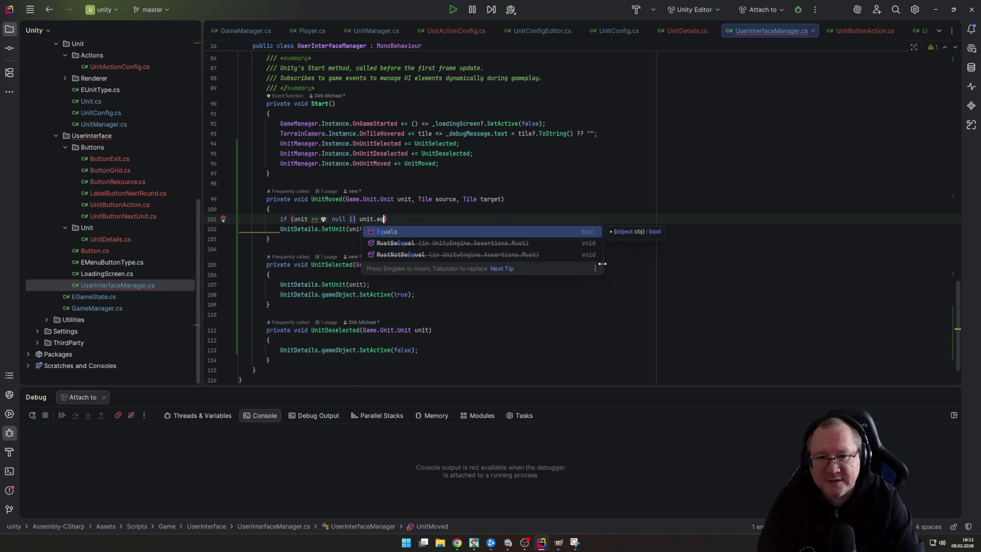
key("Return")
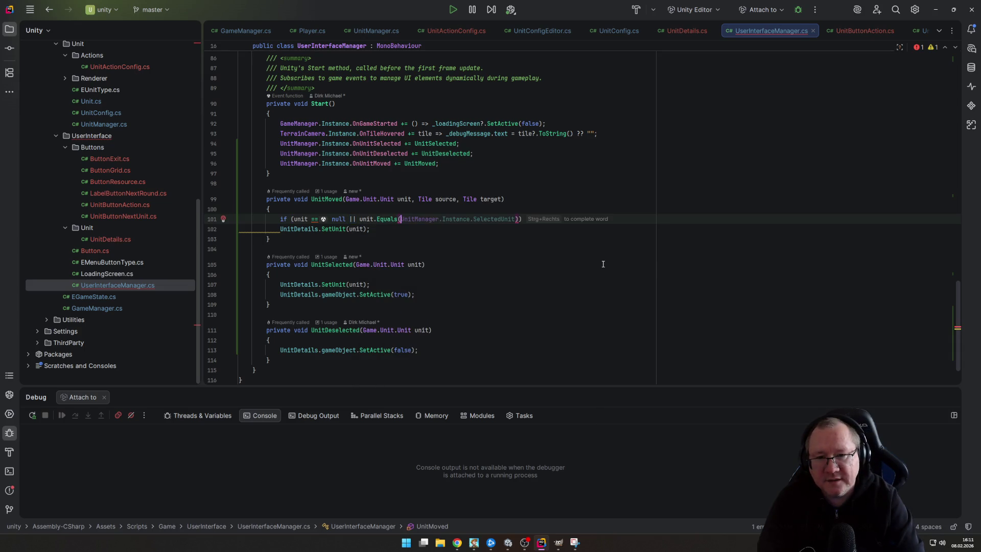
key("Tab")
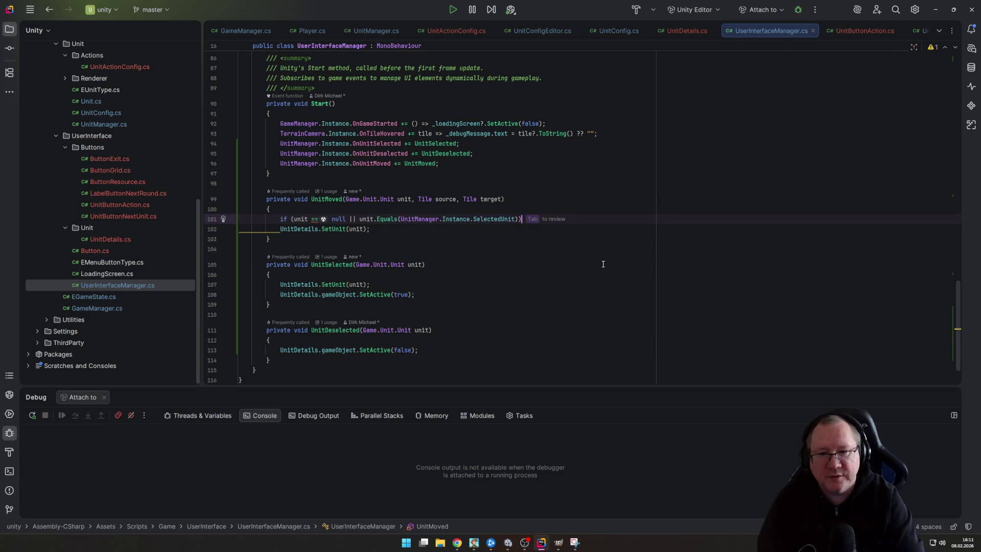
type("{")
key("Return")
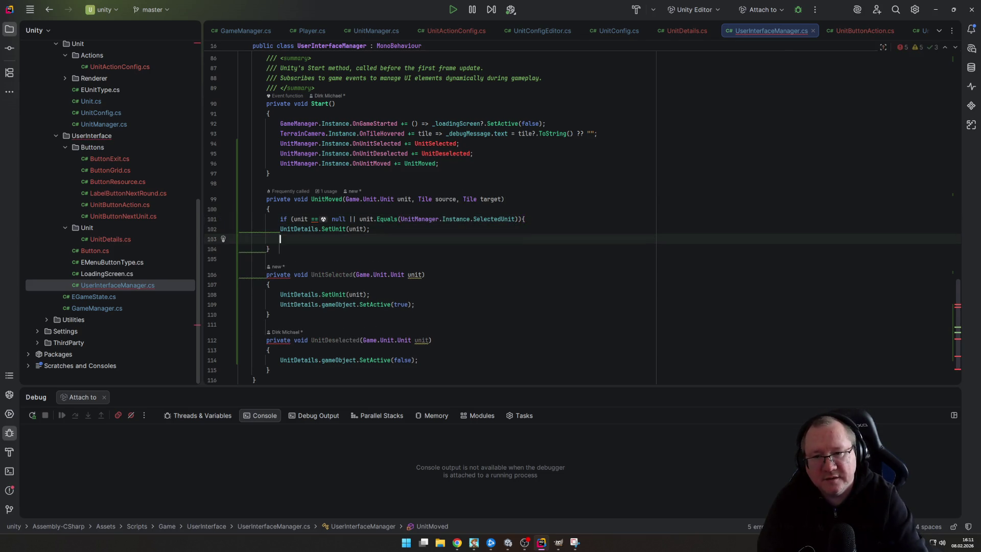
type("}")
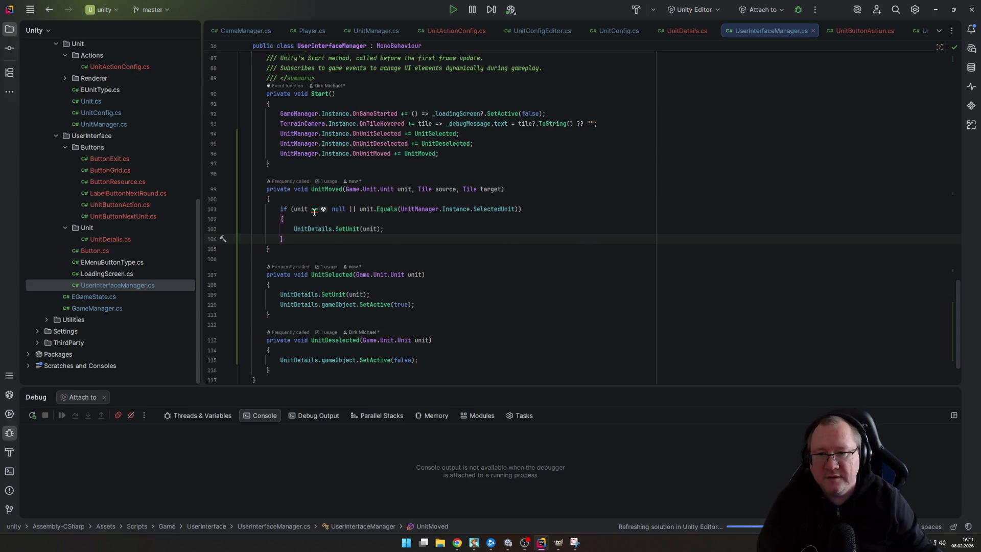
Simplify the null check to !unit, delete it from the condition, and save
left_click(311, 209)
left_click(227, 210)
left_click(255, 221)
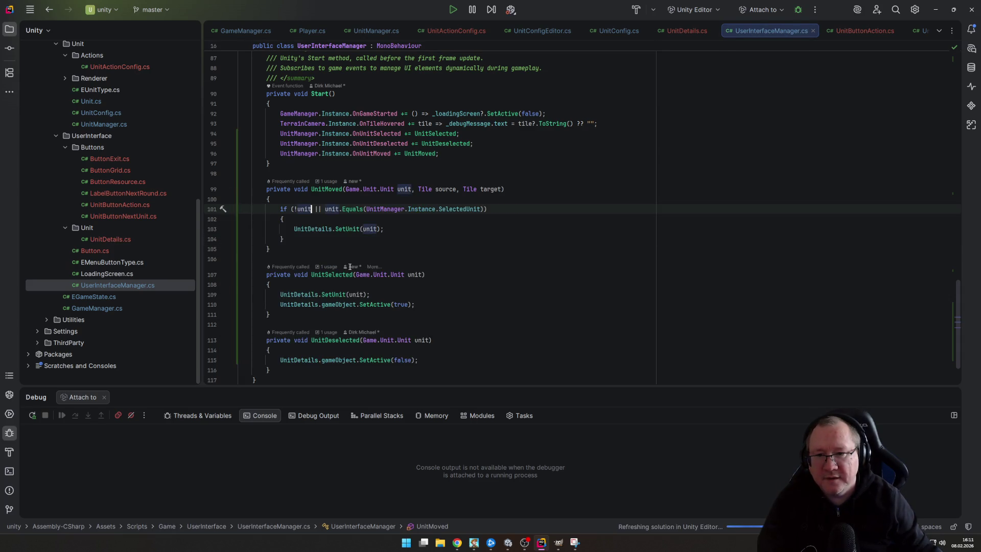
left_click(474, 247)
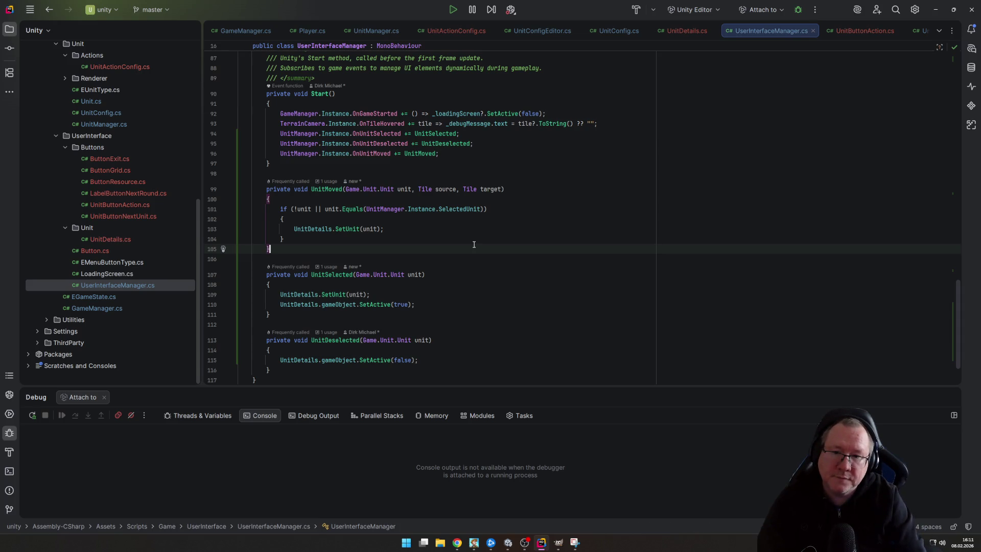
key("Up")
key("Up")
key("Up")
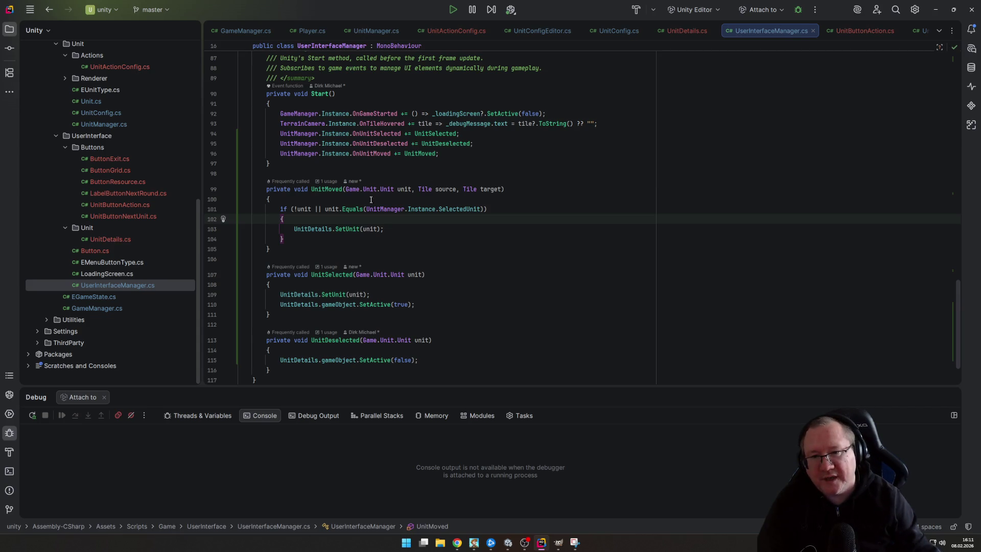
left_click_drag(293, 209, 311, 209)
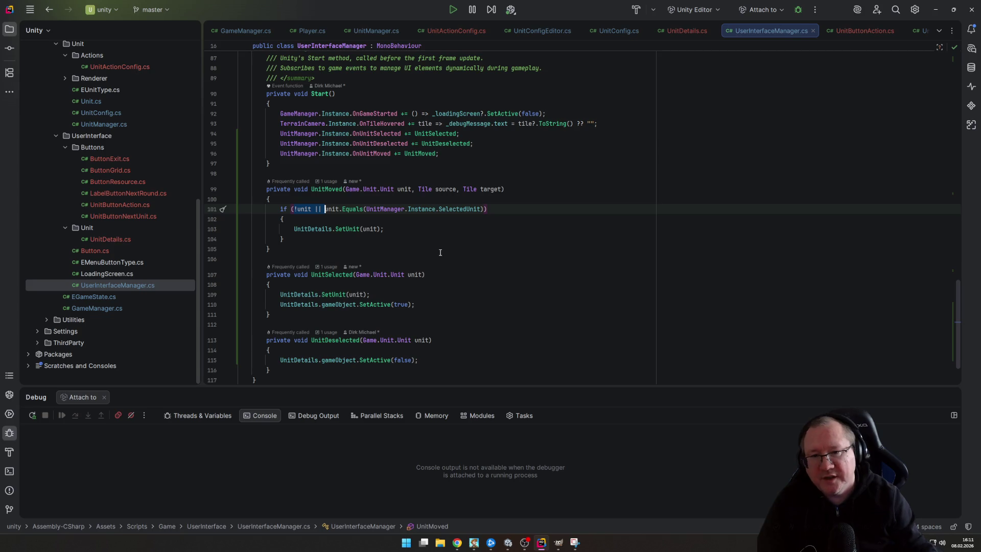
key("BackSpace")
key("End")
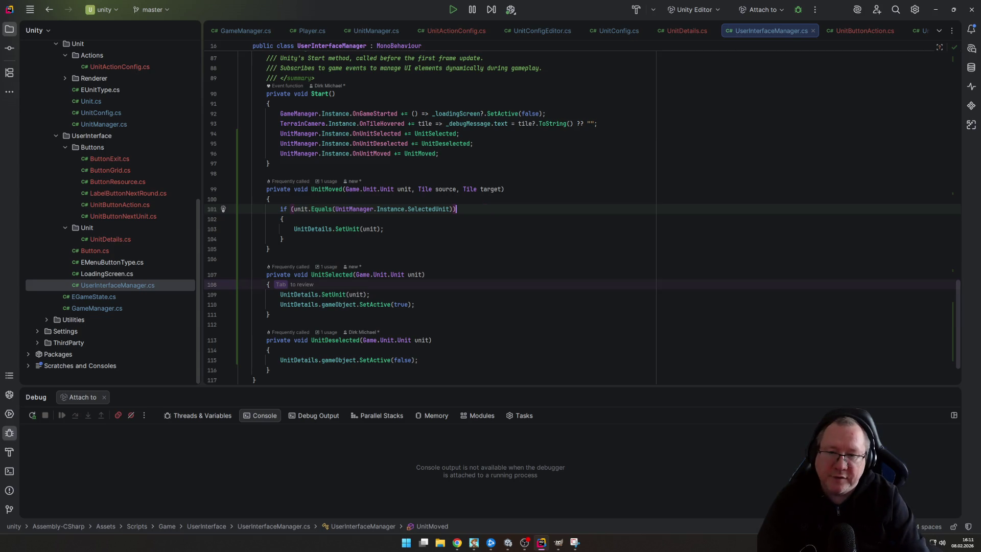
key("ctrl+s")
key("Down")
key("Down")
key("Down")
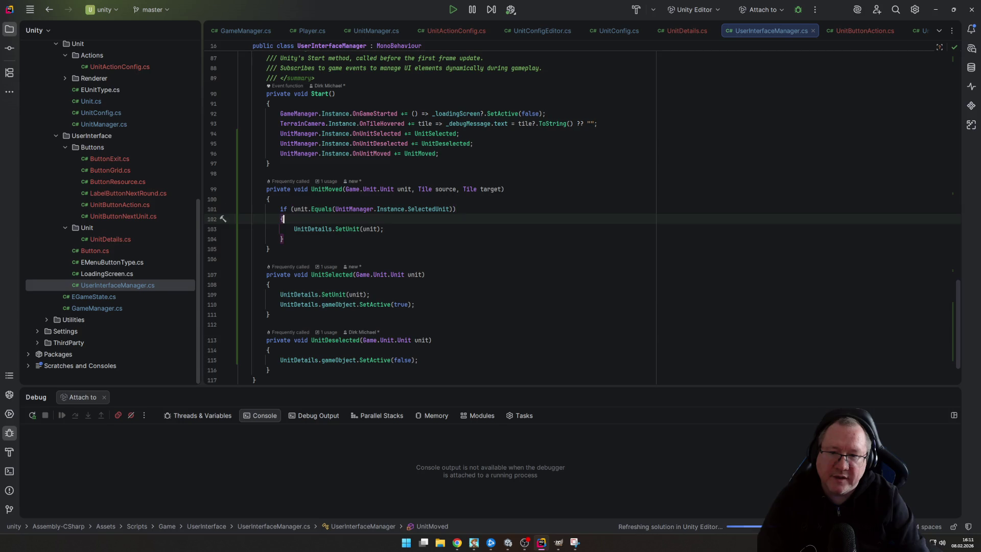
Open UnitDetails.cs and find the SetUnit method
left_click(320, 231, "ctrl")
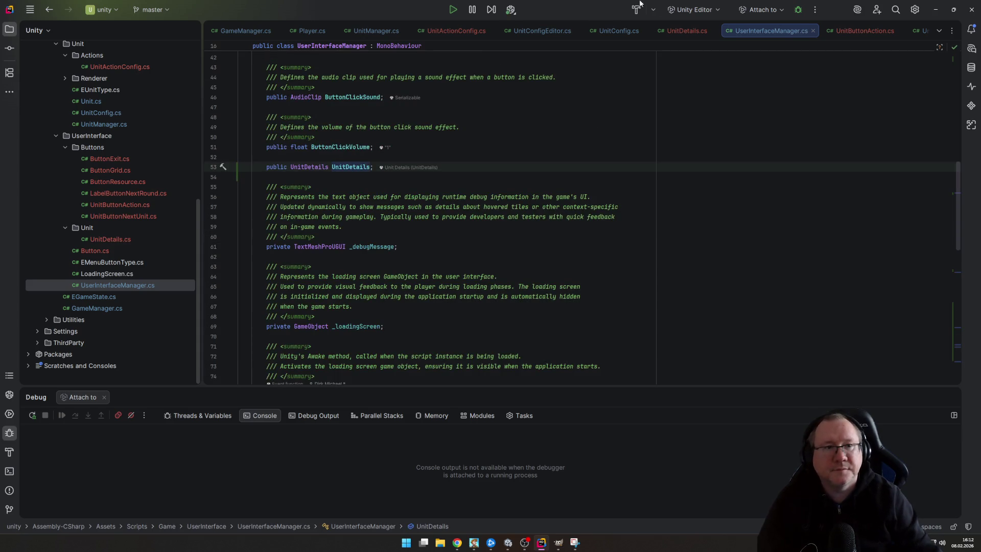
left_click(686, 31)
scroll(297, 284, "down", 10)
scroll(296, 284, "up", 5)
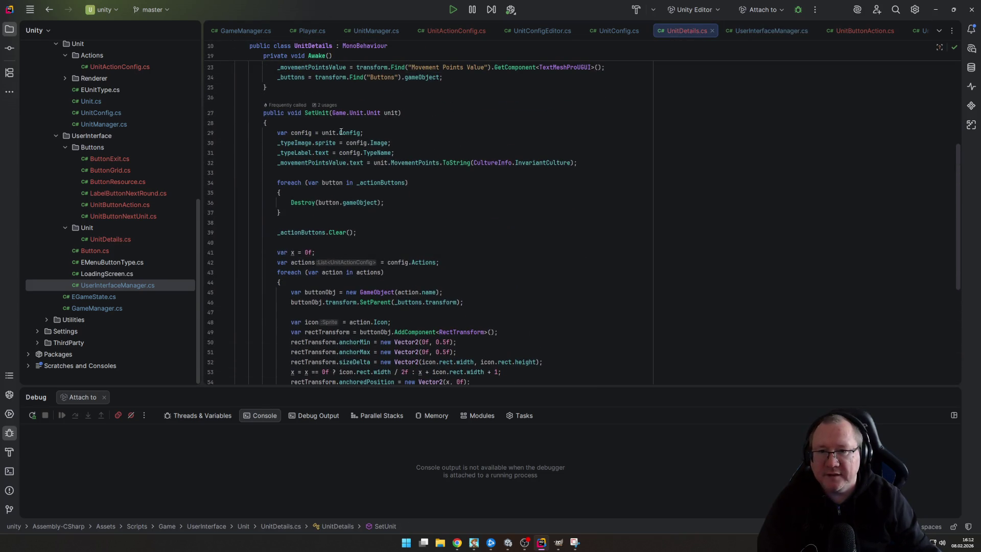
left_click(314, 97)
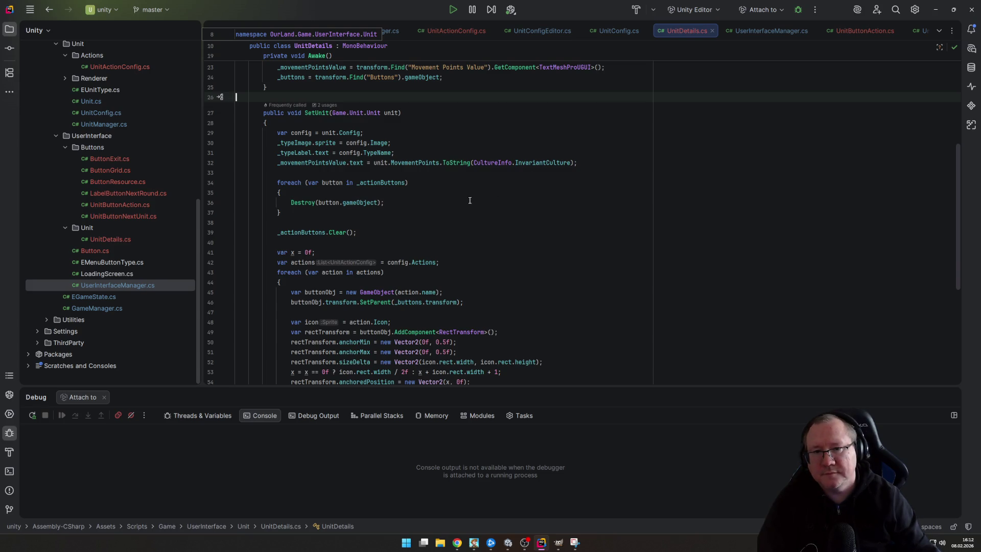
scroll(469, 200, "down", 6)
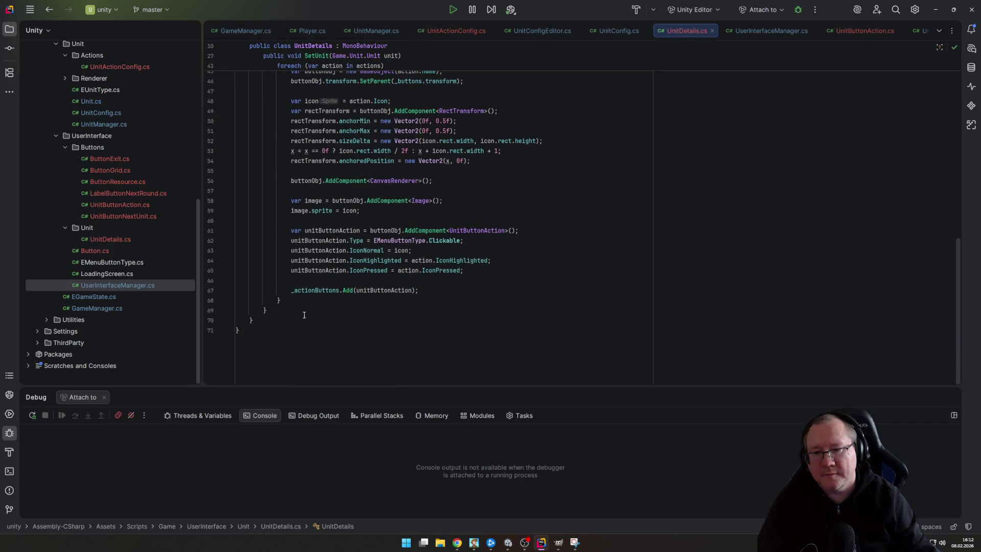
scroll(261, 157, "up", 7)
Add an empty public void Refresh(Game.Unit.Unit unit) method above SetUnit
left_click(264, 140)
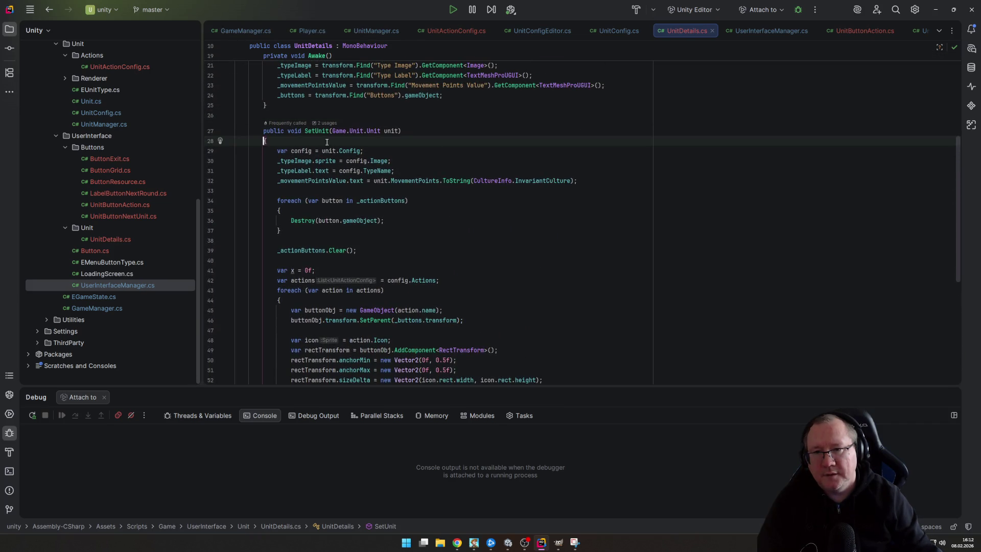
key("Up")
key("Up")
key("Return")
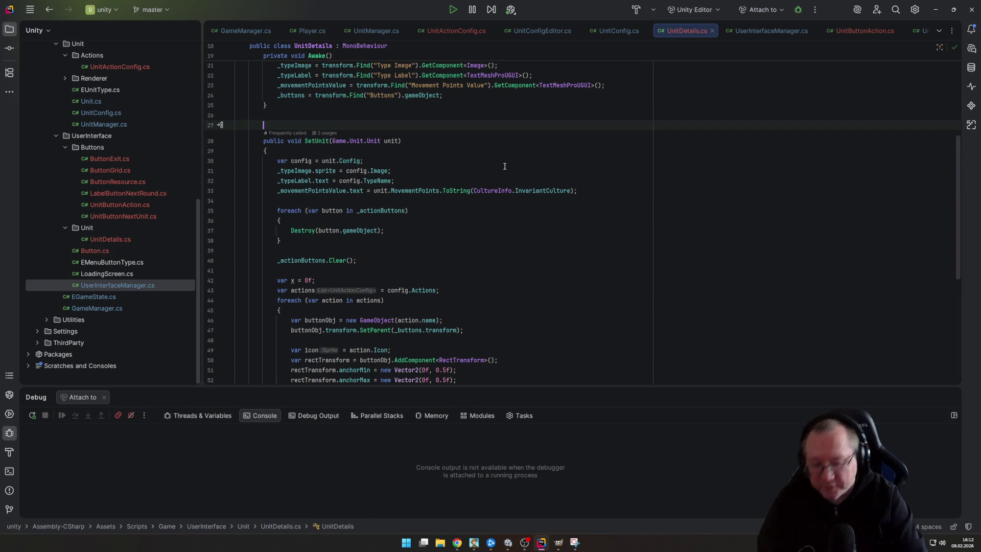
type("public void R")
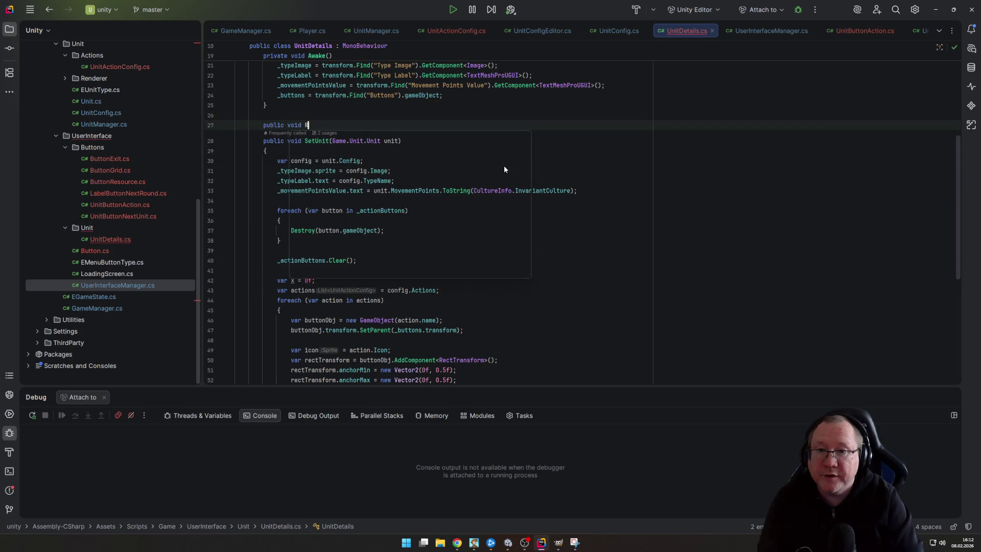
type("efresh(U")
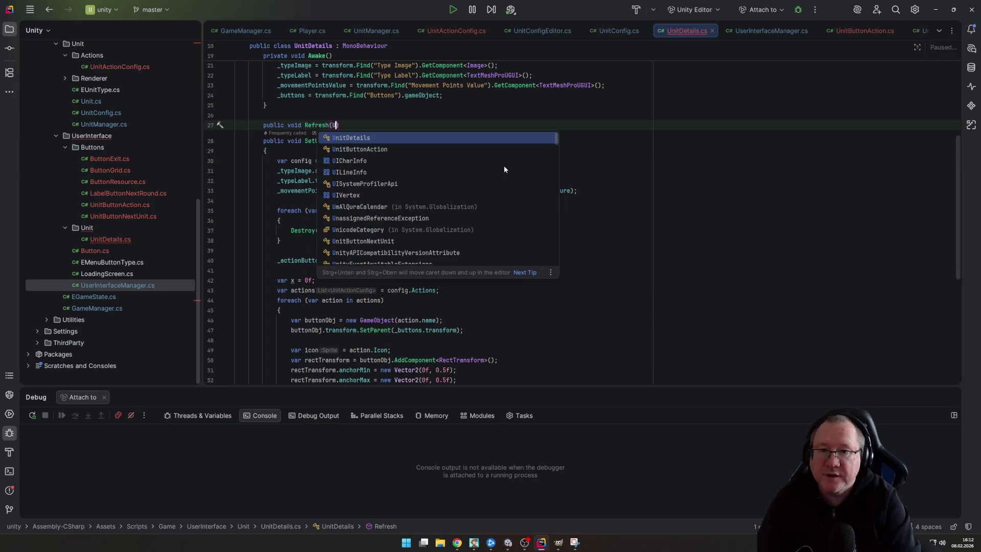
type("nit unit) {")
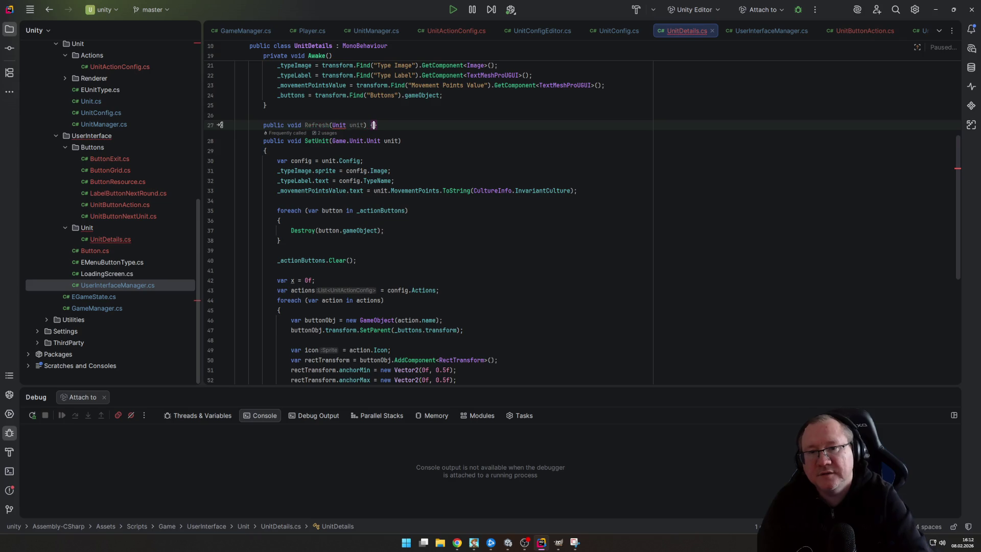
key("Return")
type("{")
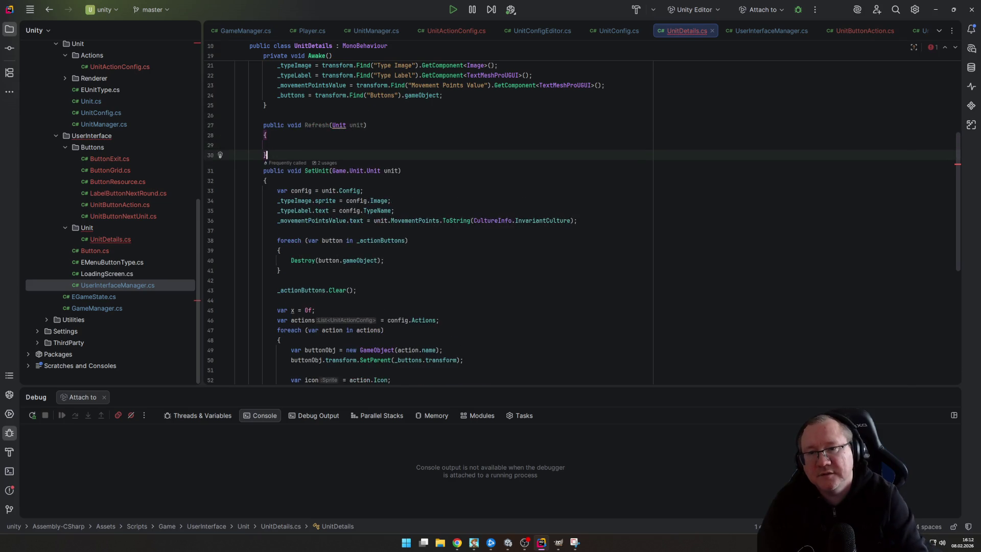
key("Return")
type("}")
key("Return")
left_click(346, 125)
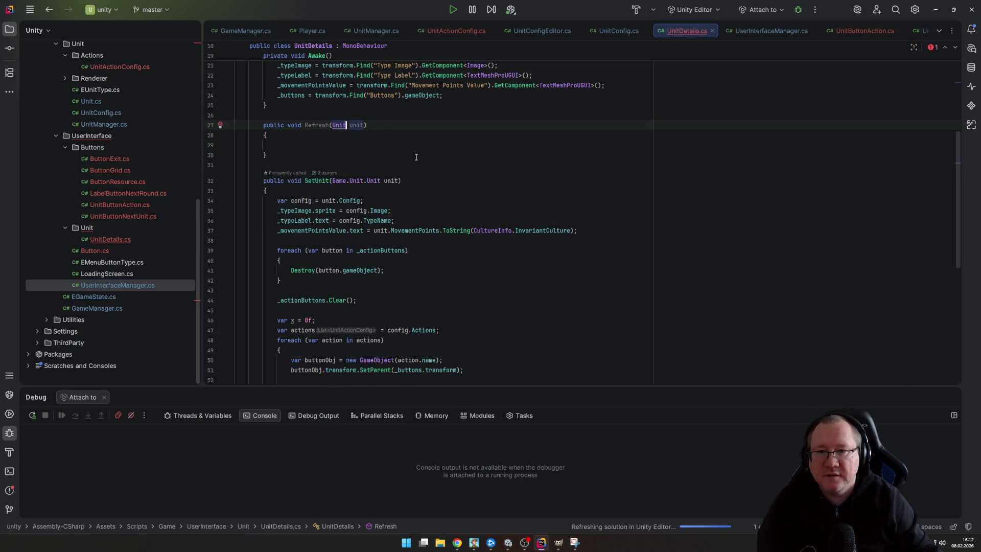
key("ctrl+space")
key("Down")
key("Return")
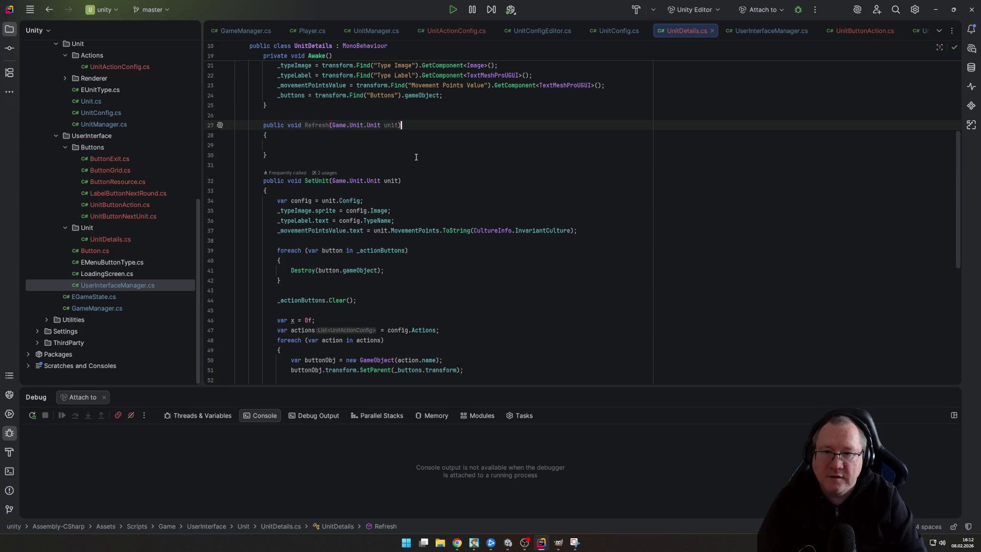
Copy the _movementPointsValue line from SetUnit into the Refresh body
key("Down")
key("Down")
key("Down")
key("Home")
key("shift+Down")
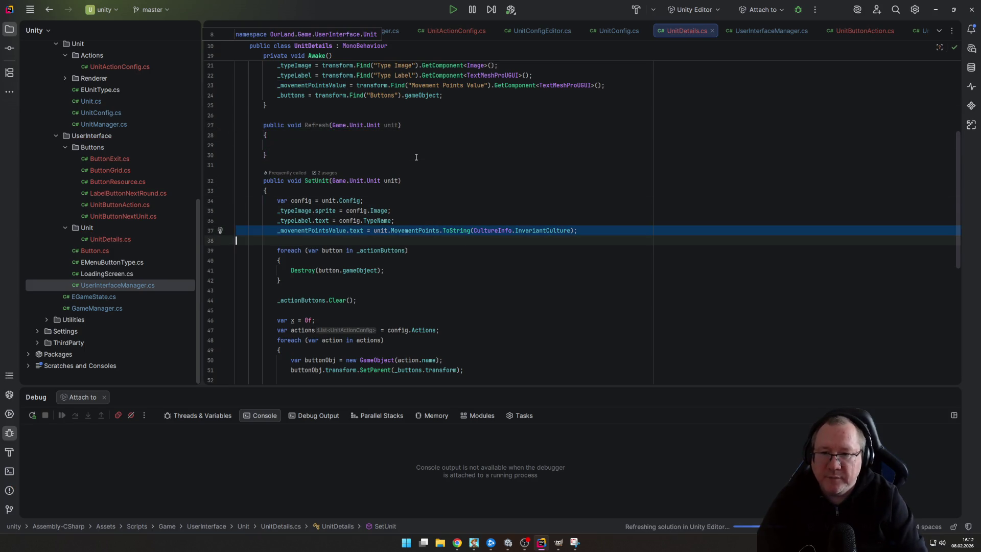
key("ctrl+c")
key("Up")
key("Up")
key("Up")
key("ctrl+v")
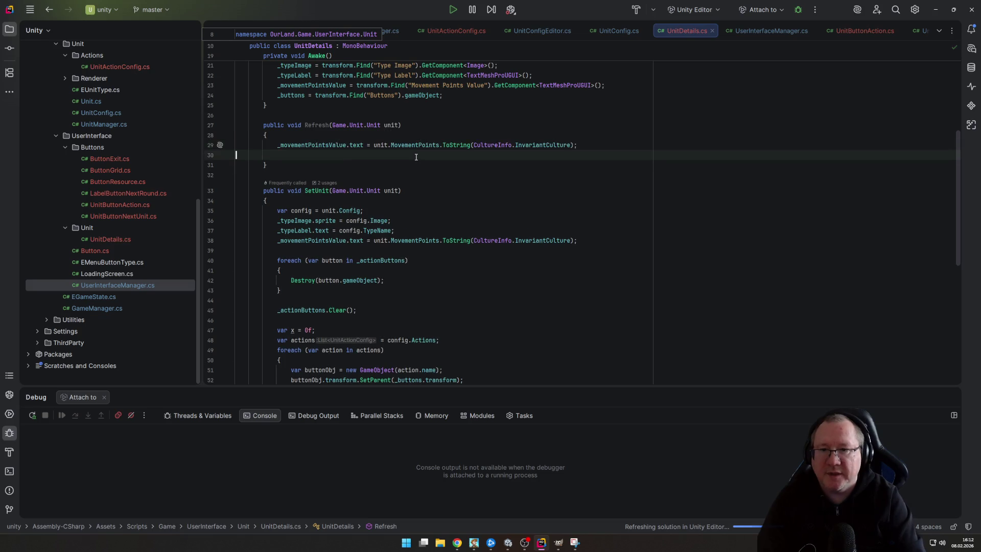
key("BackSpace")
Review the rest of UnitDetails.cs, then return to UserInterfaceManager.cs
key("Down")
key("Down")
key("Down")
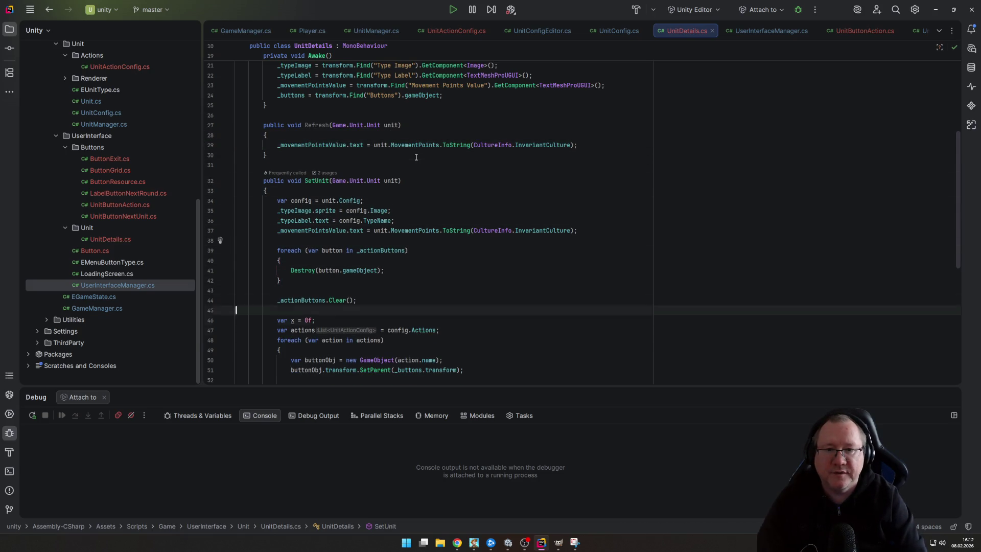
key("Down")
key("Down")
key("Down")
key("End")
key("Down")
key("Down")
key("Down")
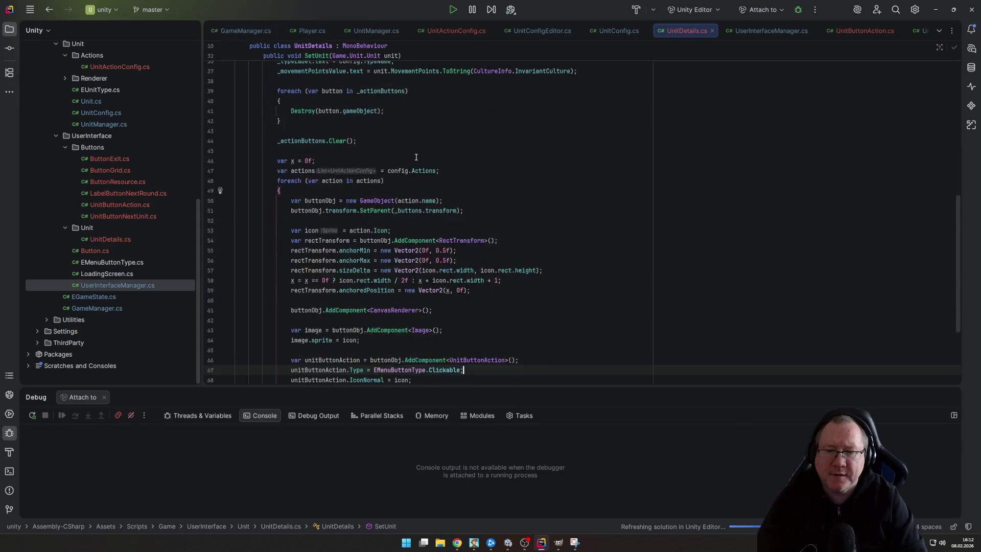
key("Down")
key("Down")
key("Down")
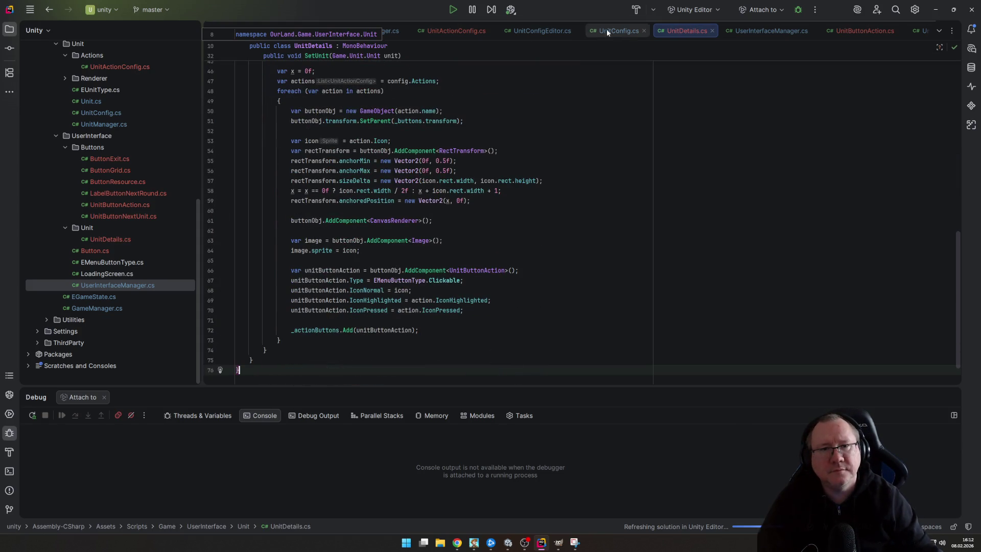
scroll(635, 97, "up", 10)
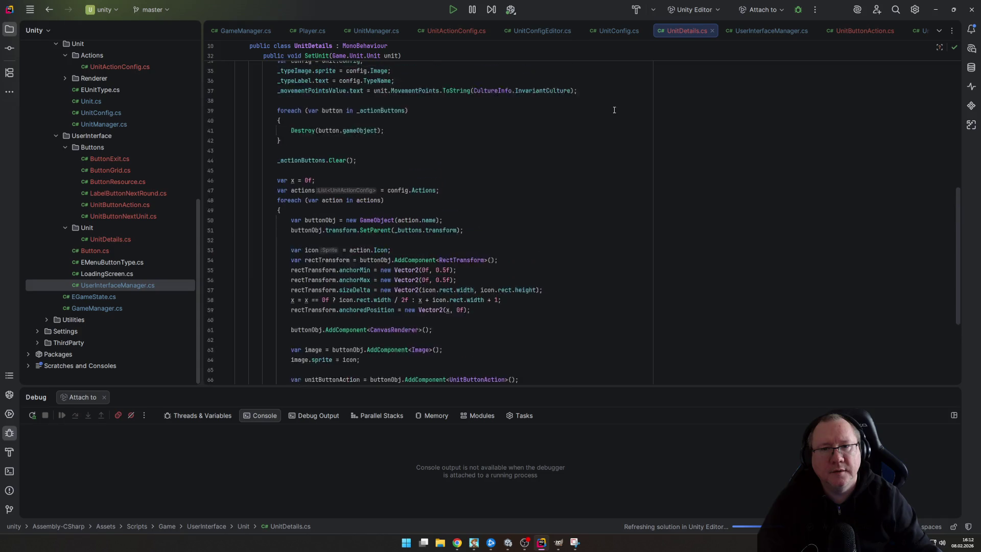
left_click(787, 32)
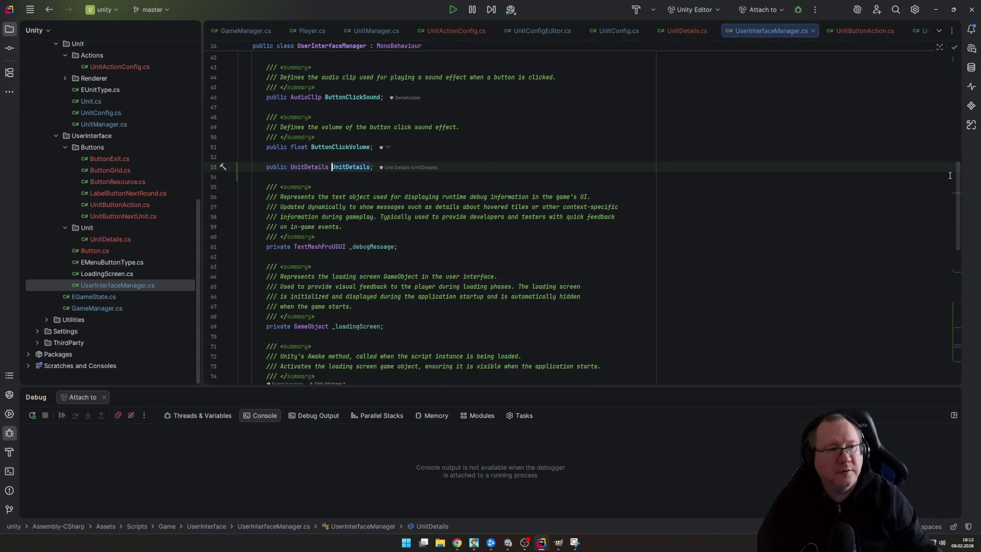
Replace UnitDetails.SetUnit(unit) with UnitDetails.Refresh(unit) in the UnitMoved handler
scroll(949, 175, "down", 15)
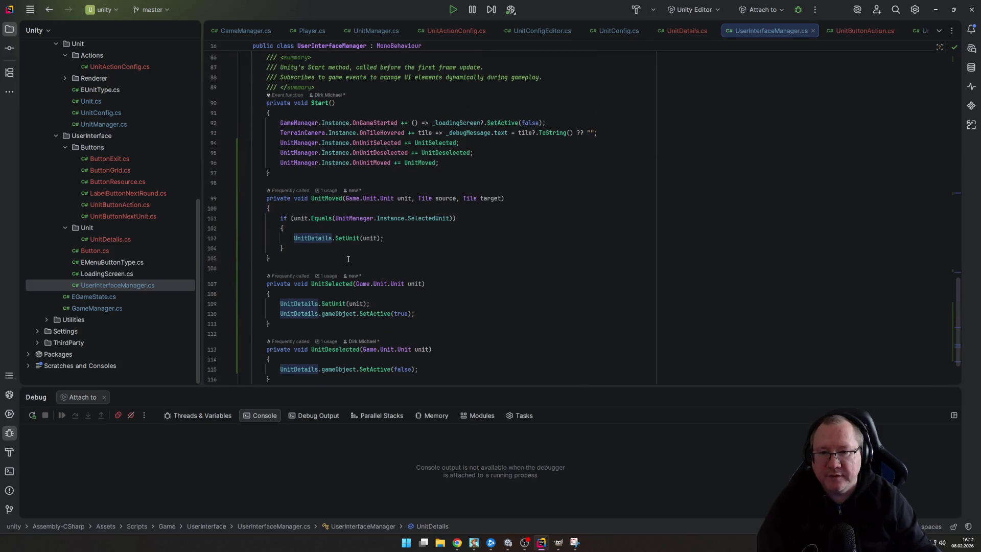
left_click(348, 259)
left_click_drag(336, 238, 383, 238)
type("r")
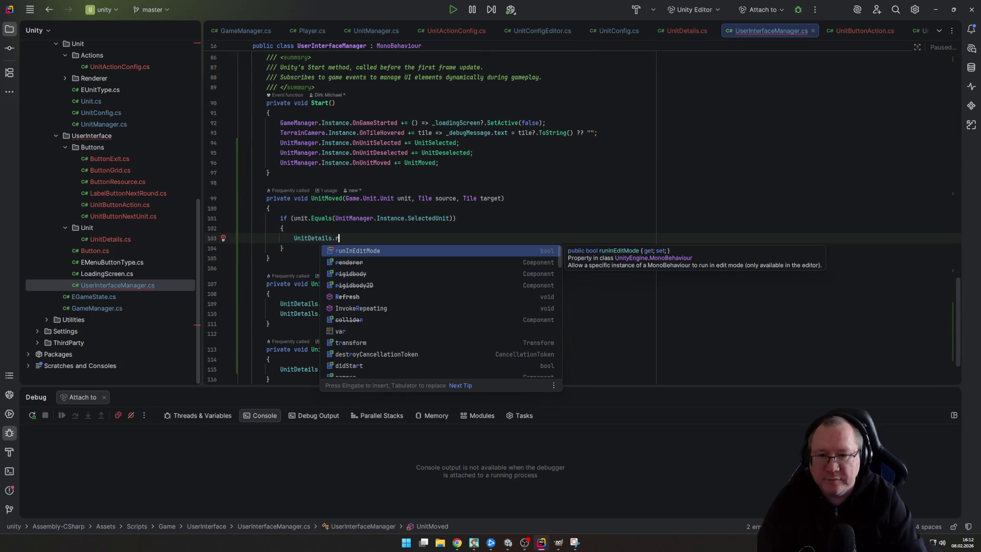
type("e")
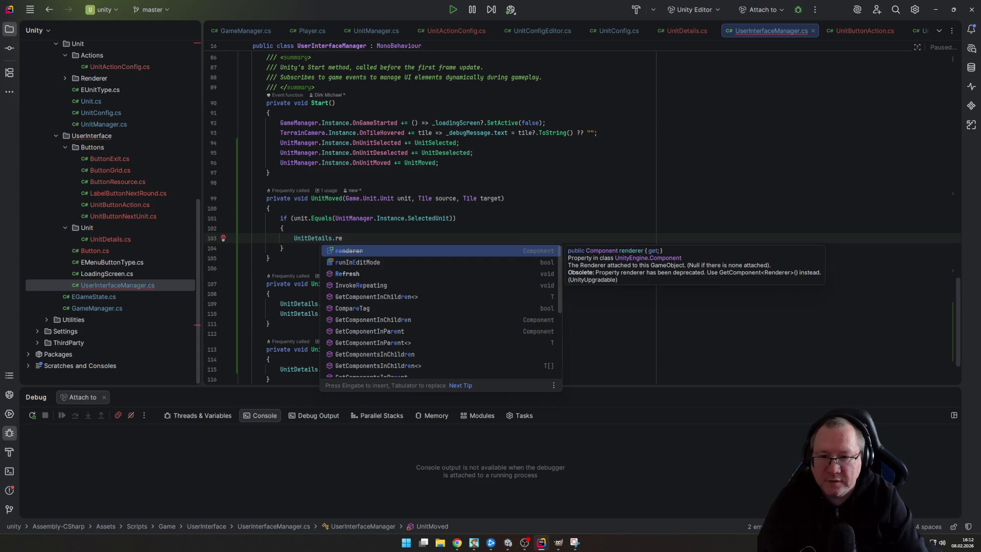
key("Down")
key("Down")
key("Return")
type("unit);")
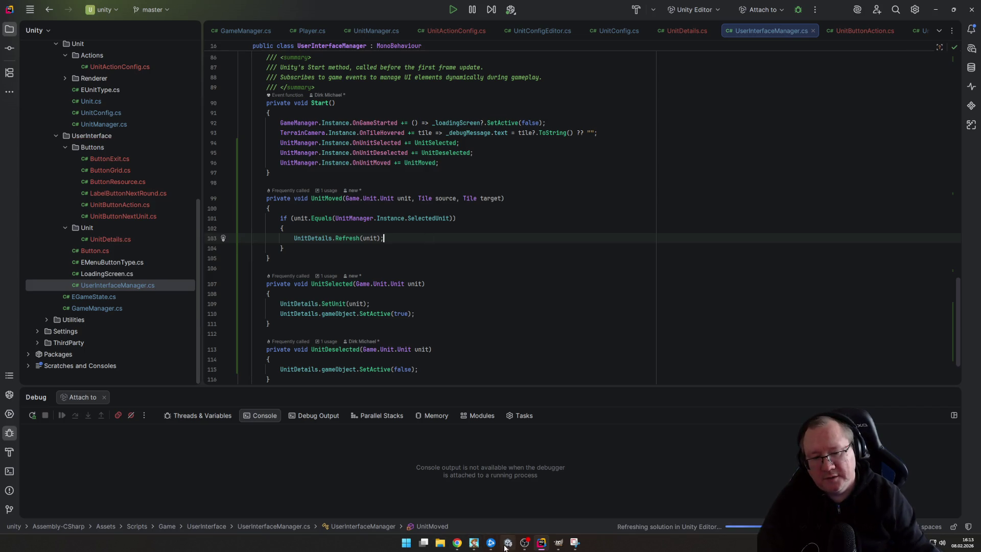
Switch to the Unity Editor and enter Play mode
mouse_move(505, 547)
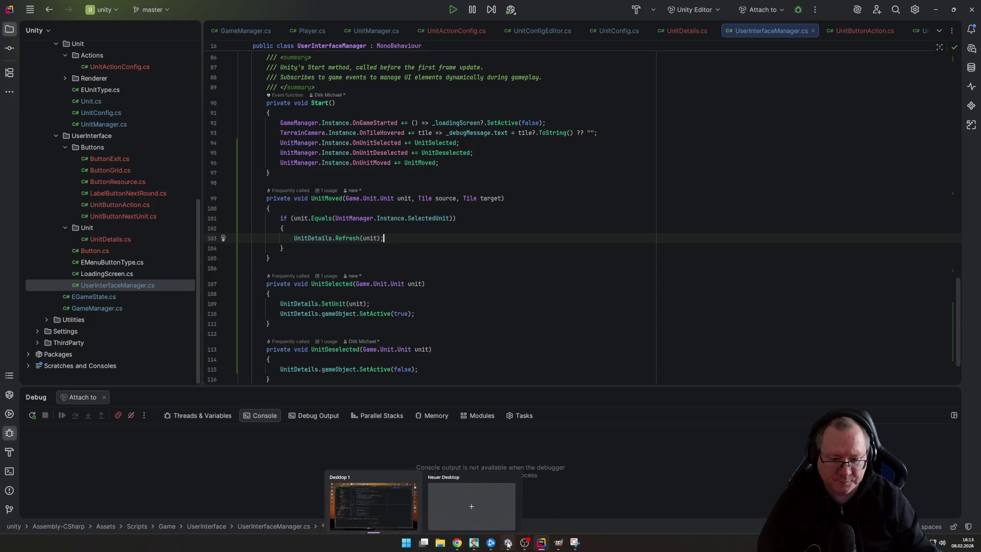
left_click(488, 497)
left_click(476, 24)
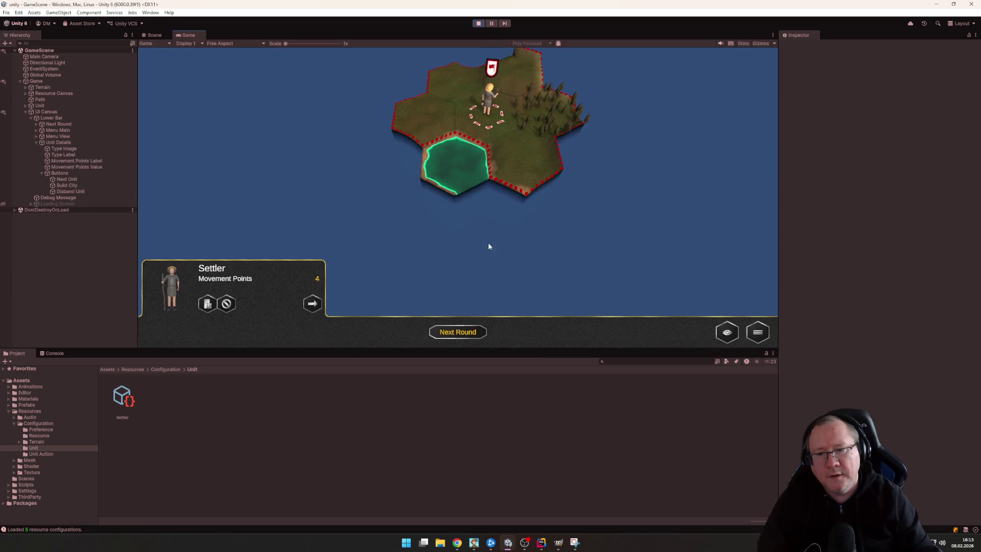
Move the Settler four hexes, then advance to the next round
left_click(488, 246)
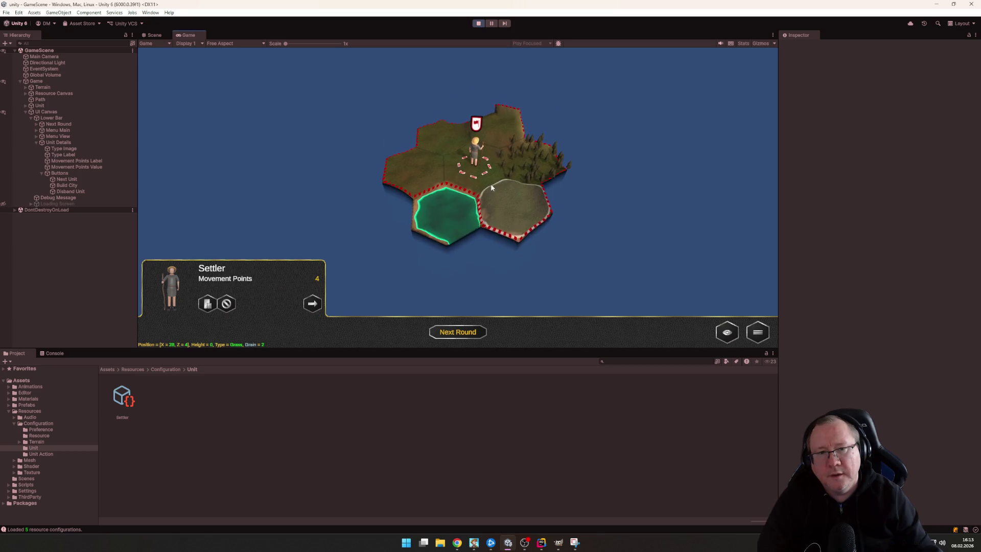
left_click(416, 169)
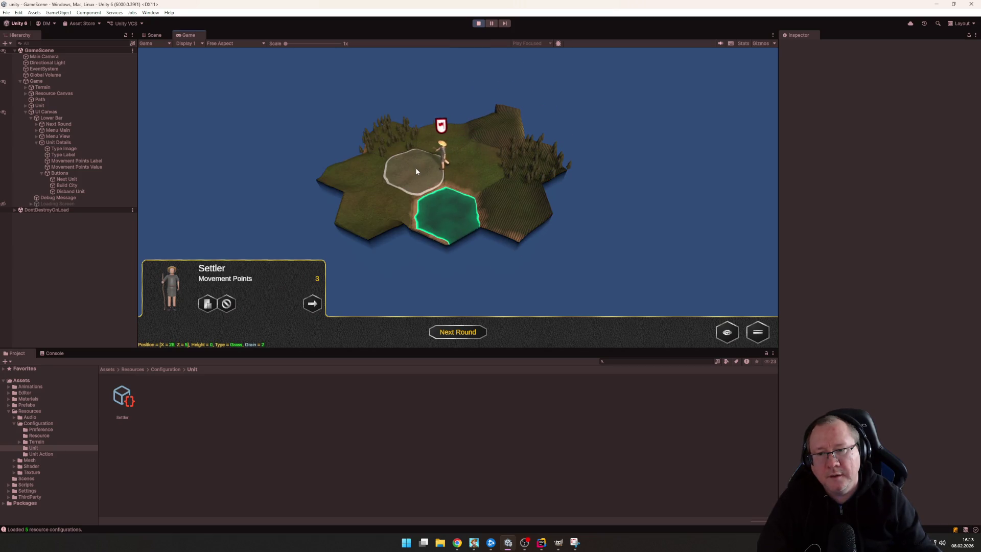
left_click(363, 168)
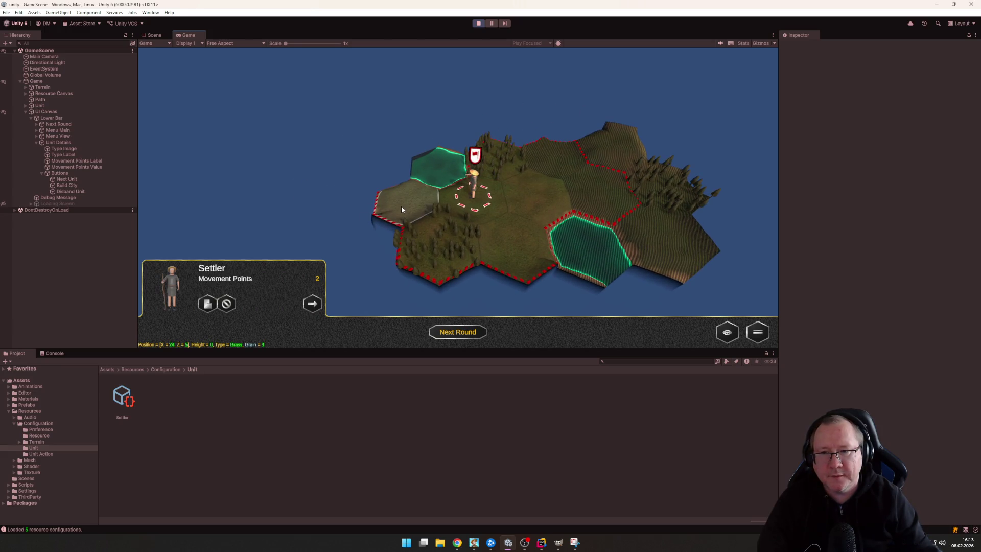
left_click(400, 206)
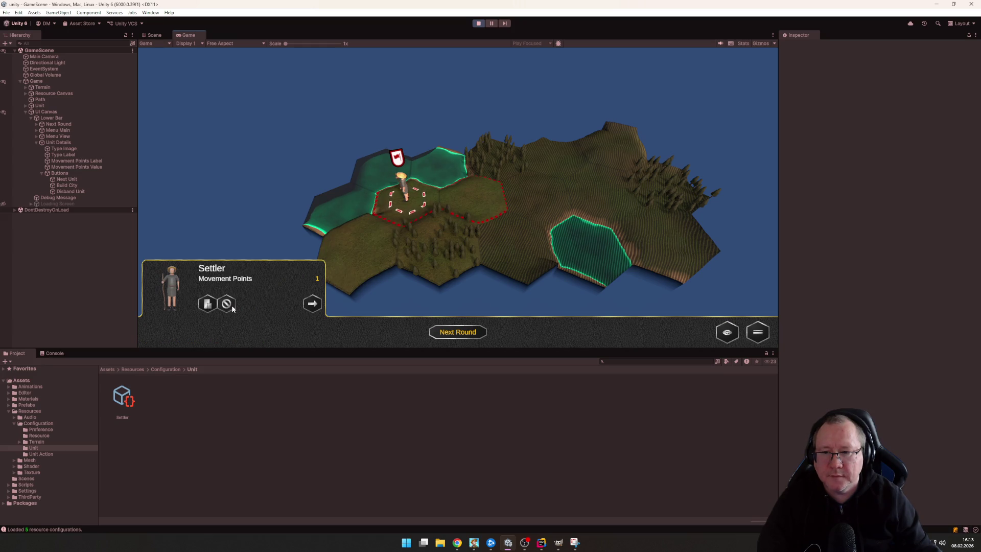
left_click(437, 332)
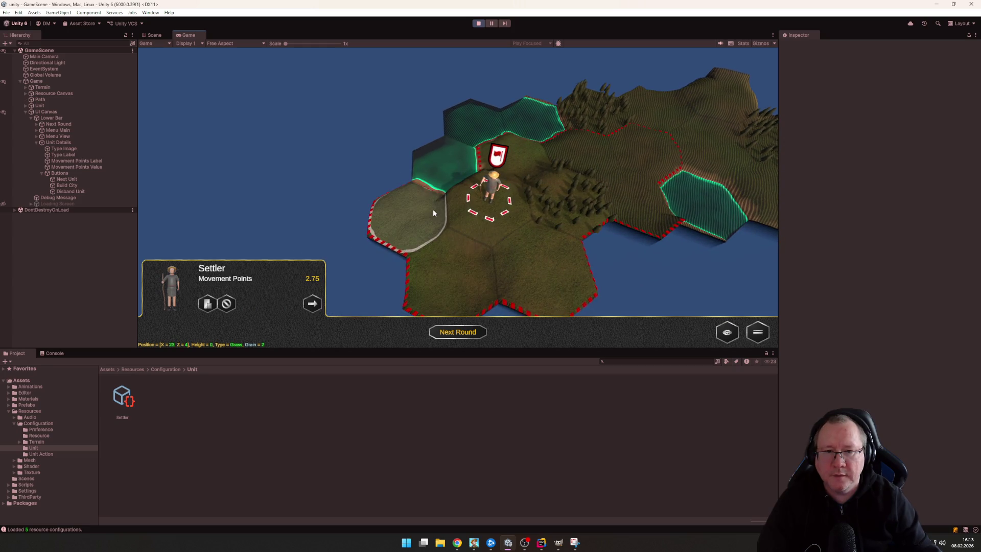
Move the Settler two more hexes with a taller game view, then start another round
left_click(433, 213)
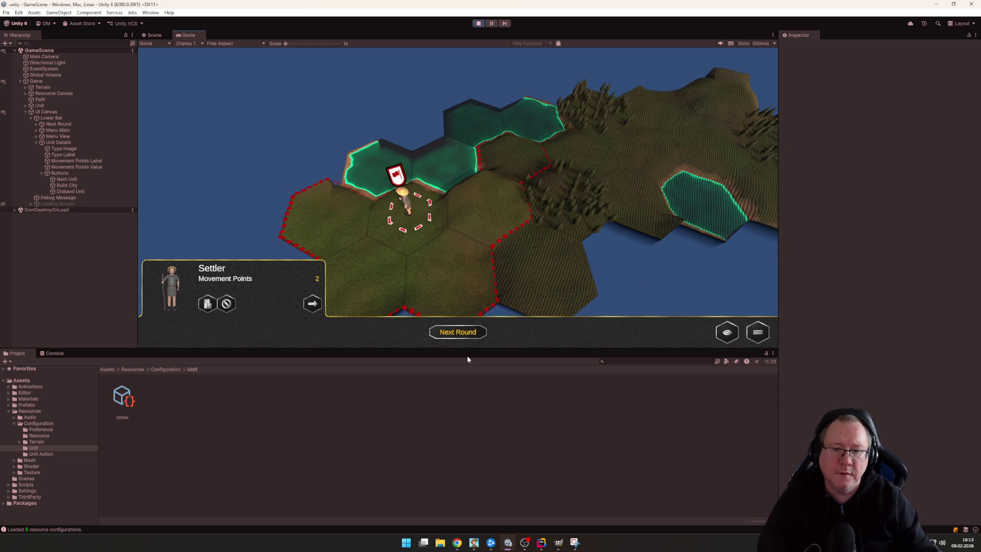
left_click_drag(469, 349, 469, 399)
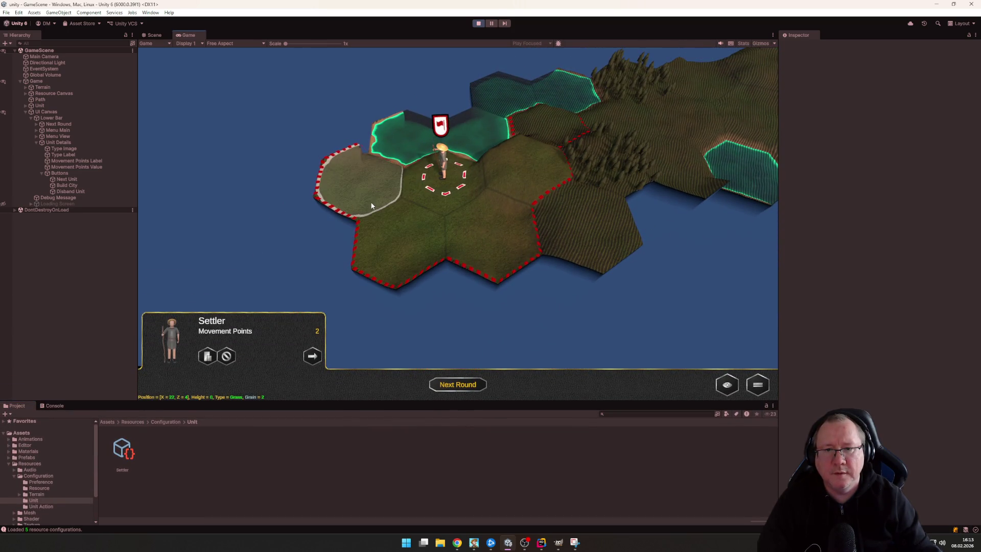
left_click(371, 206)
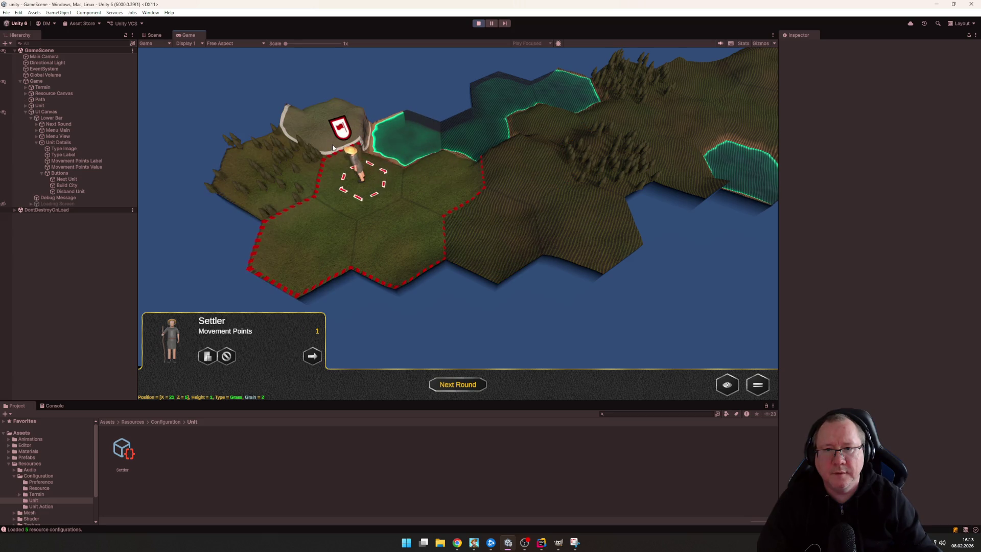
left_click(453, 383)
Walk the Settler four hexes until its movement points reach 0, then stop play
left_click(420, 161)
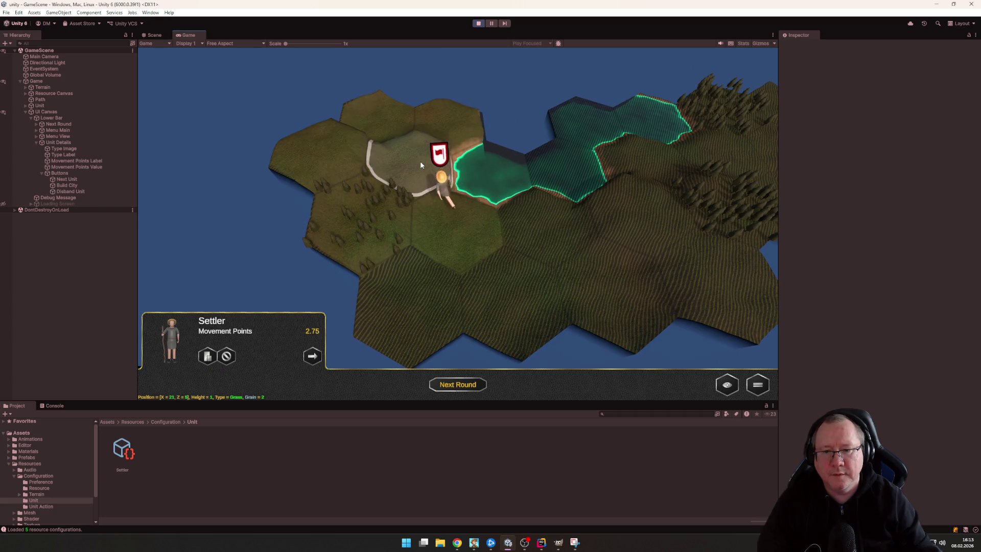
left_click(467, 123)
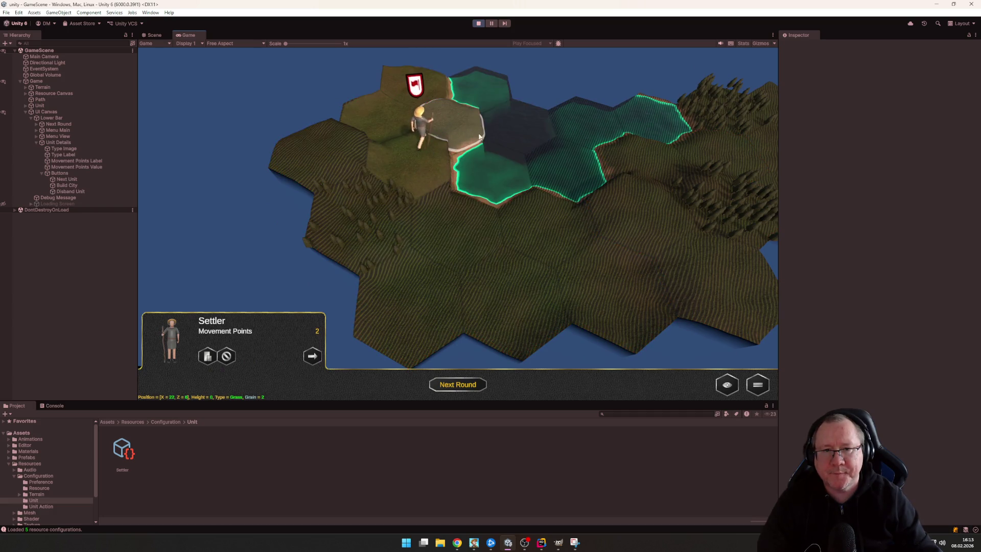
left_click(396, 188)
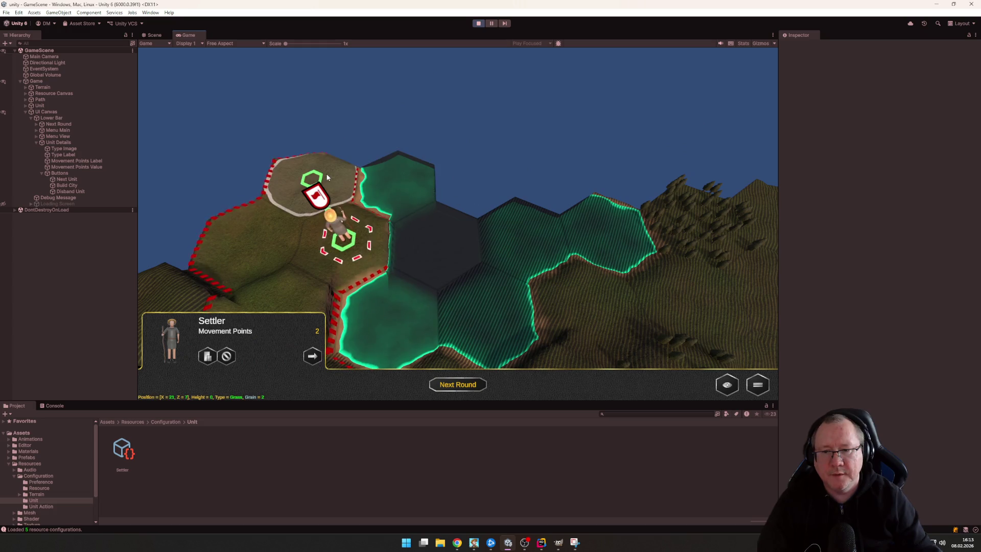
left_click(312, 134)
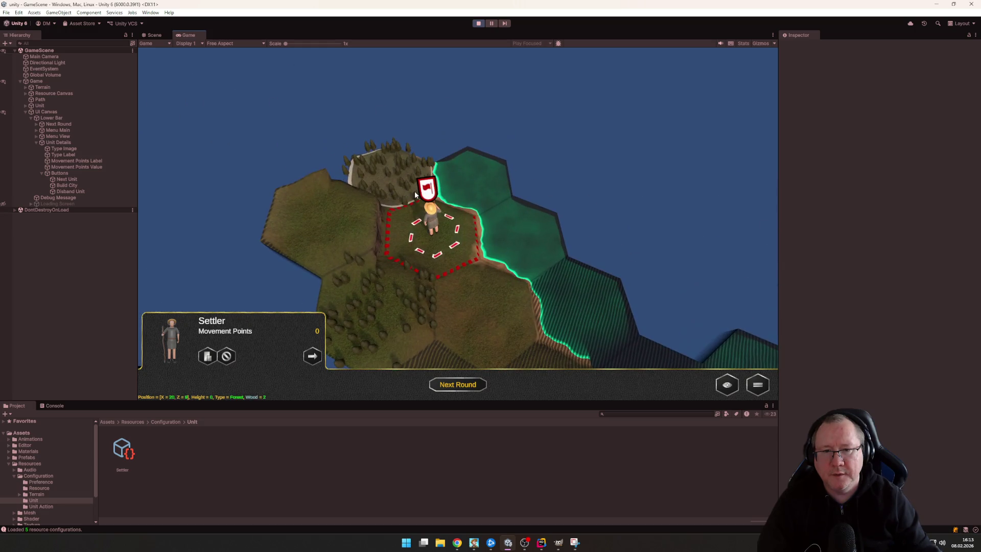
left_click(479, 24)
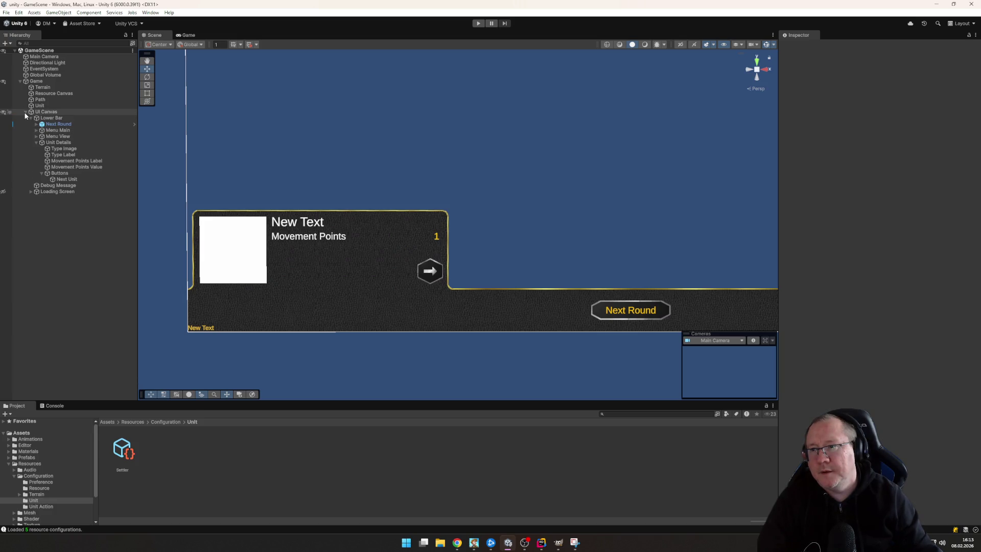
Collapse the UI Canvas hierarchy and select Small Map 32x20 in Configuration/Terrain/Map
left_click(27, 110)
key("Left")
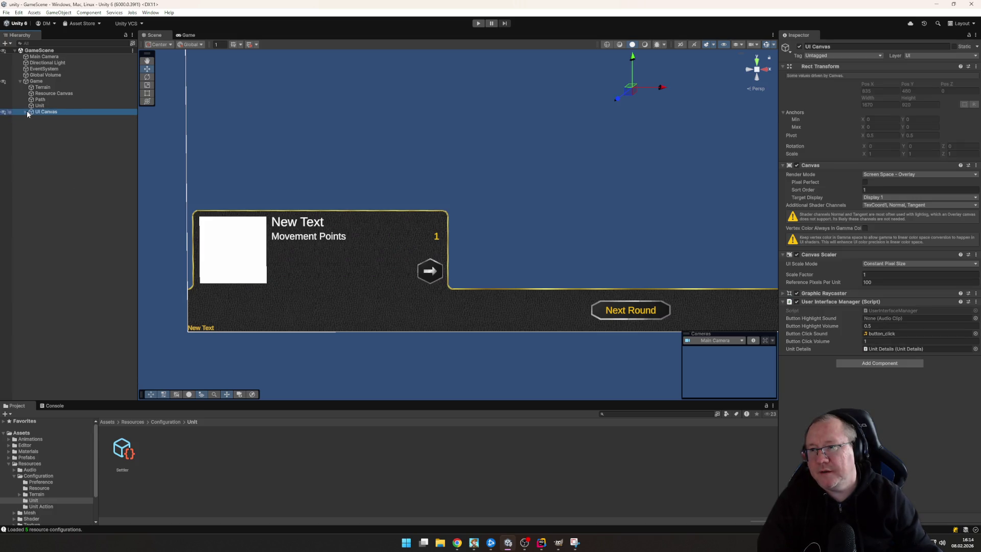
left_click(38, 495)
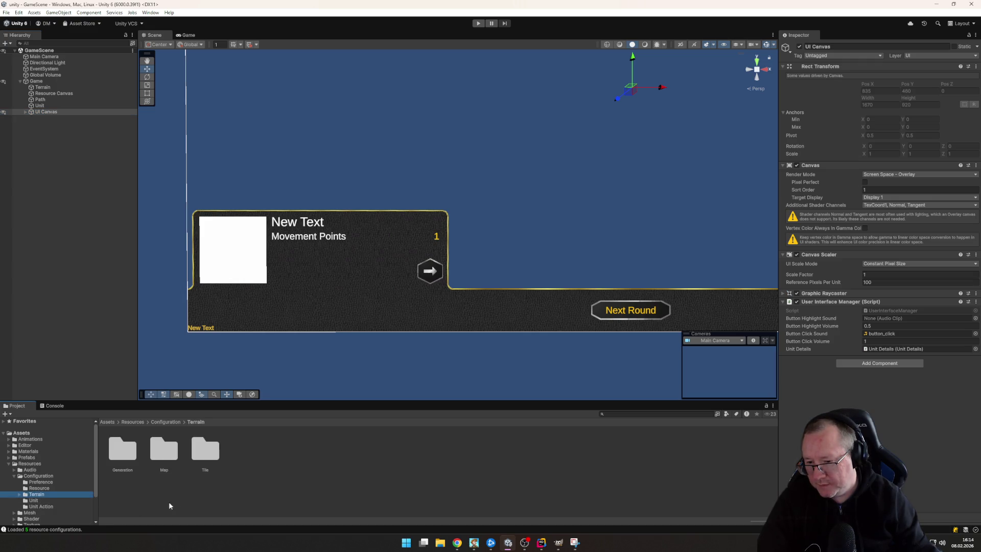
double_click(163, 449)
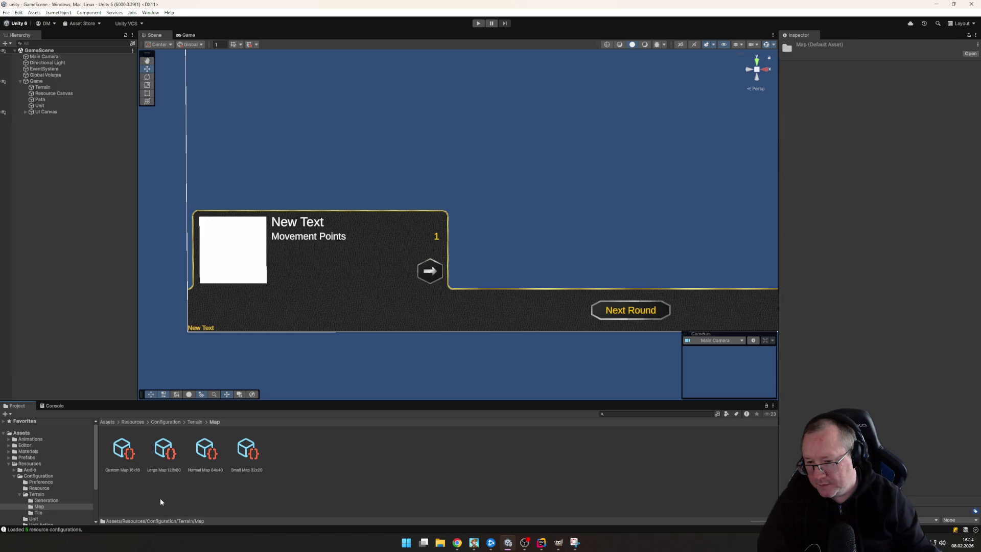
left_click(247, 454)
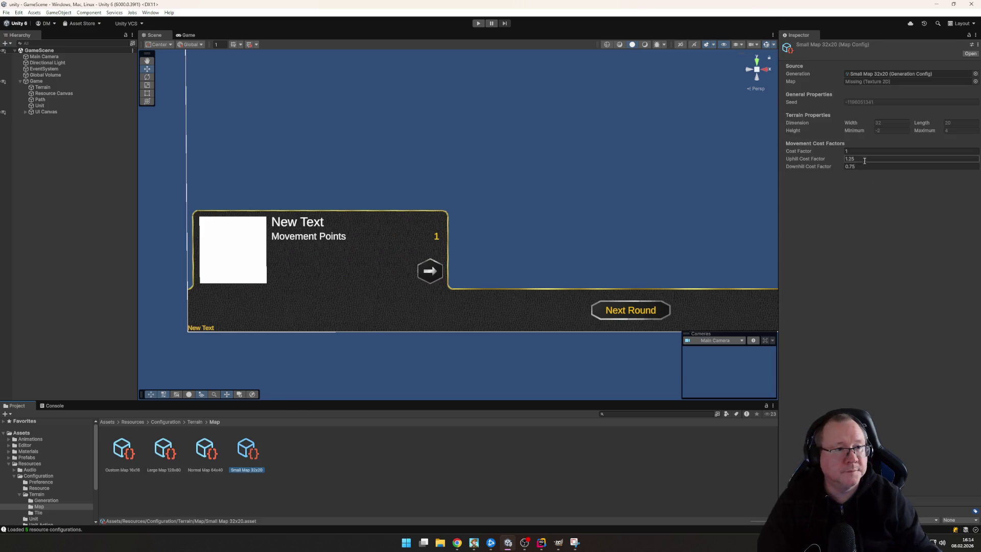
Set Uphill Cost Factor 1.5 and Downhill Cost Factor 0.5, then start Play mode
type("1")
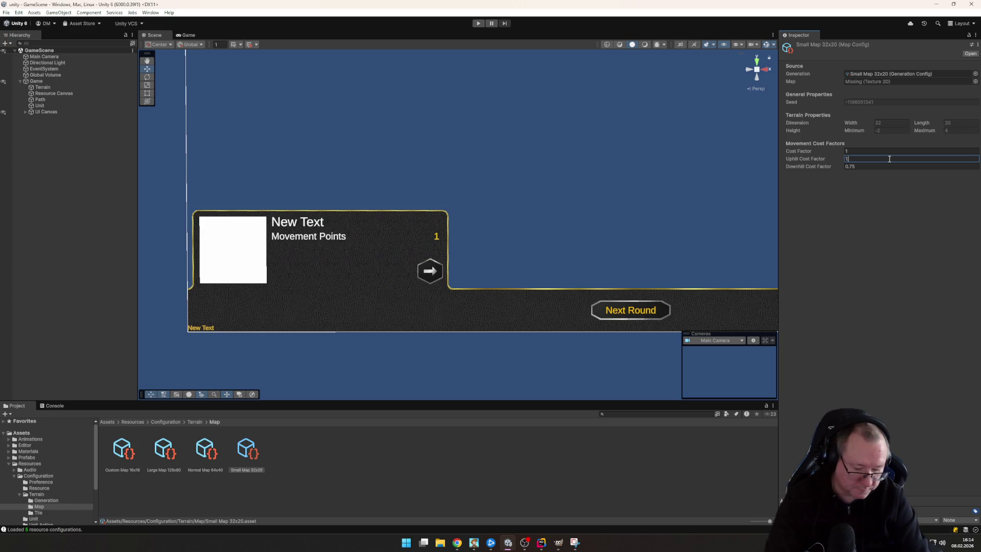
type(".5")
key("Tab")
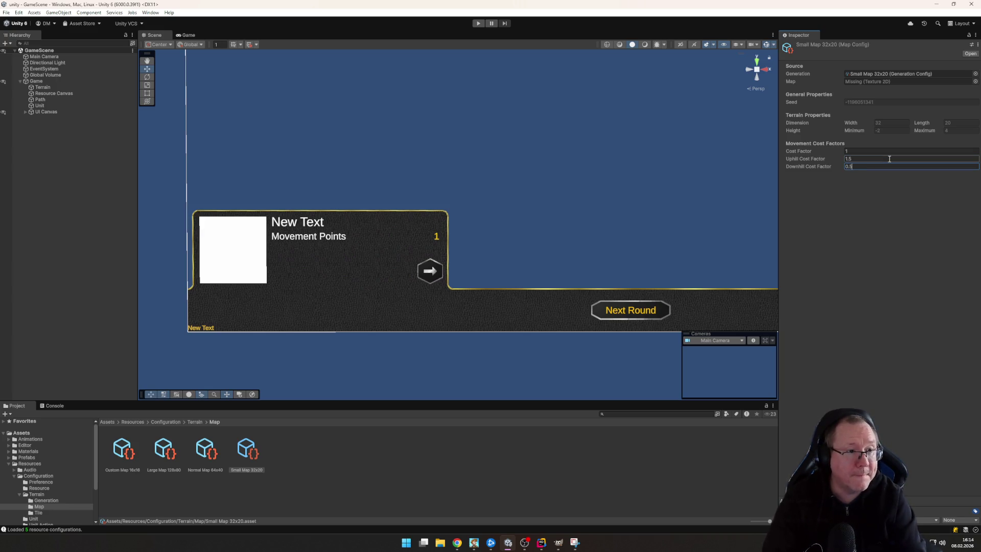
key("Return")
left_click(480, 24)
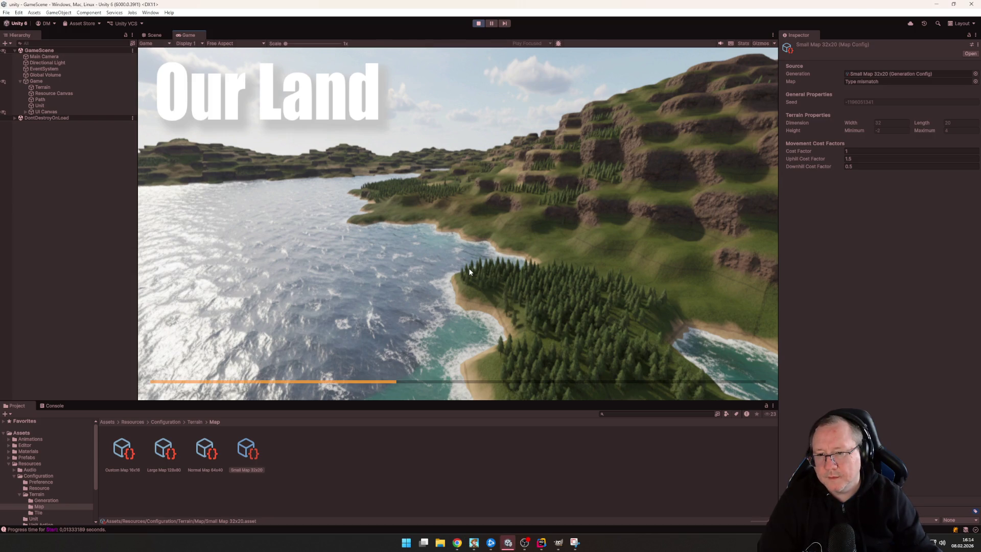
Select the Settler and walk it four hexes, through a forest tile, to 0.25 movement points, then stop play
scroll(584, 269, "down", 3)
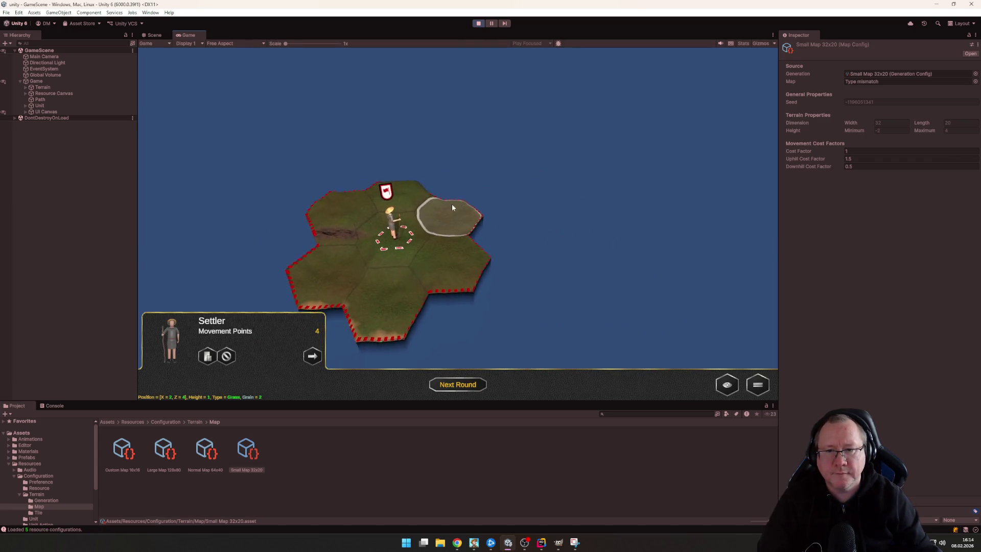
left_click(453, 242)
left_click(453, 242)
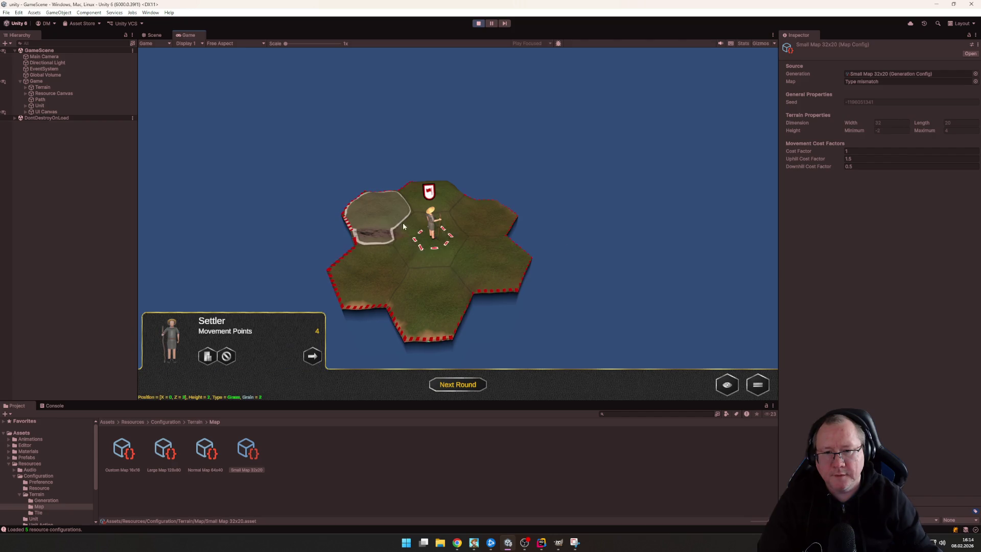
left_click(383, 215)
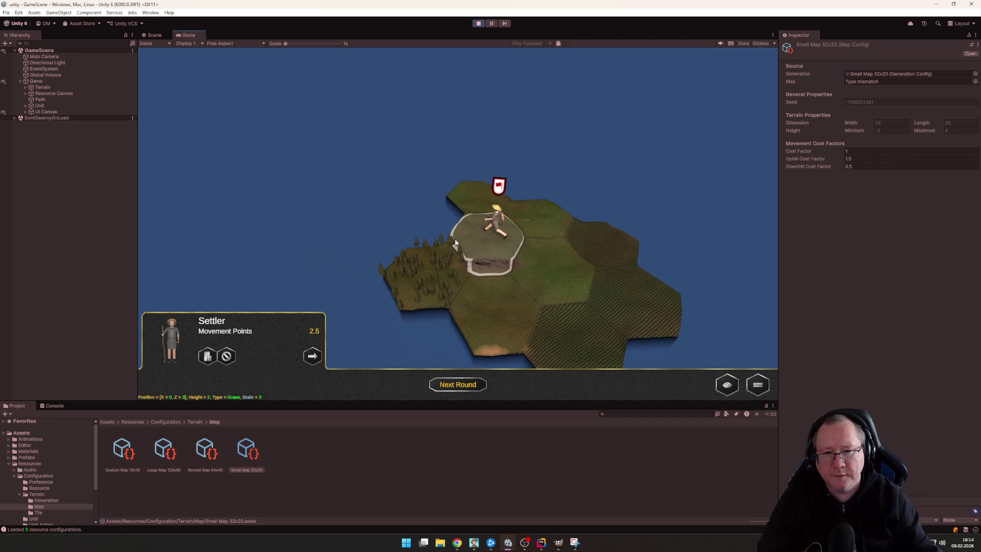
left_click(453, 265)
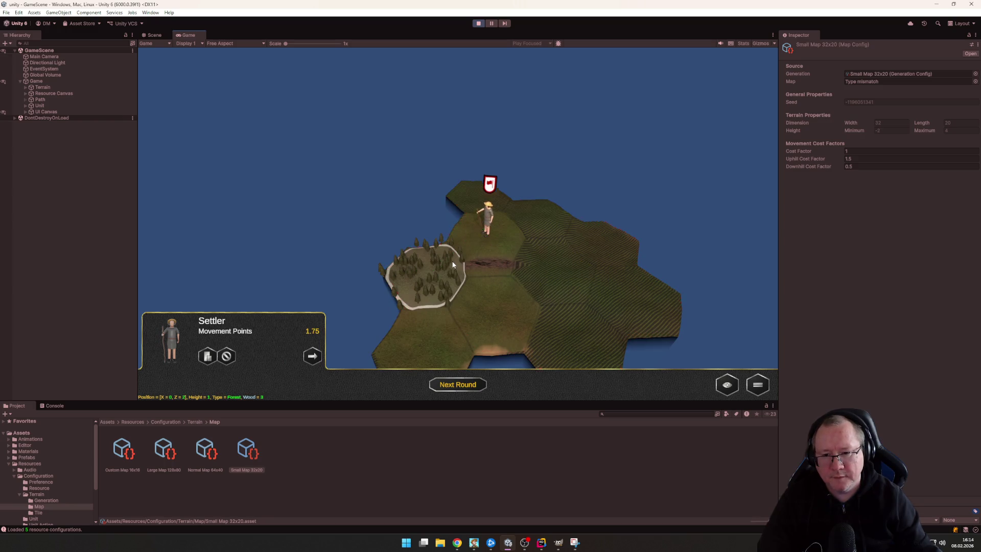
left_click(410, 323)
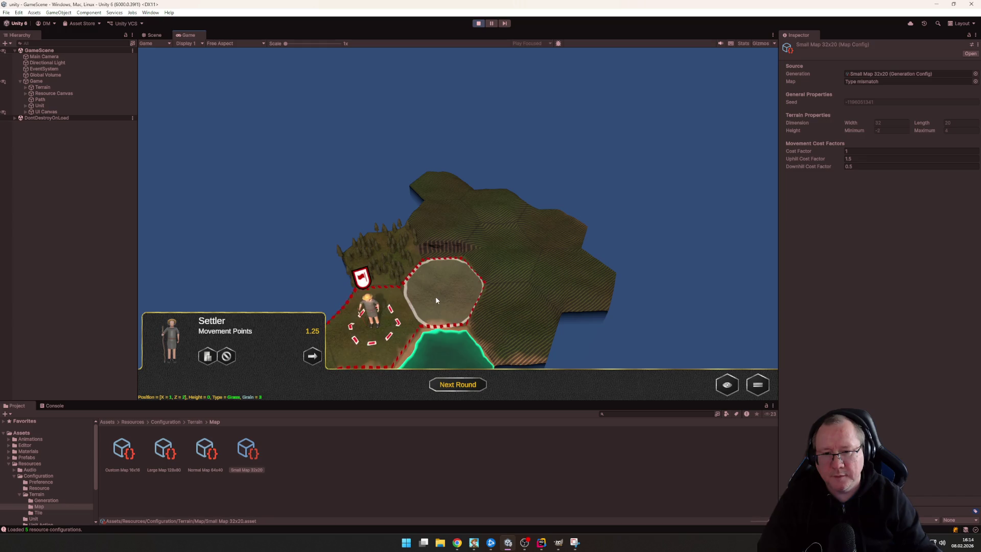
left_click(435, 296)
mouse_move(452, 300)
left_mouse_down()
mouse_move(432, 281)
mouse_move(423, 208)
mouse_move(401, 222)
mouse_move(518, 225)
mouse_move(437, 194)
mouse_move(458, 231)
left_mouse_up()
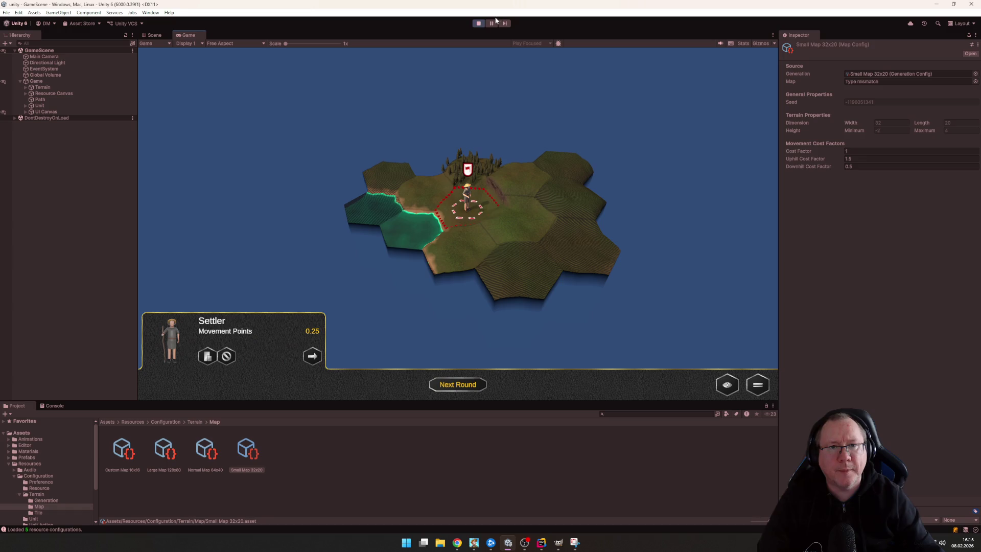
left_click(478, 23)
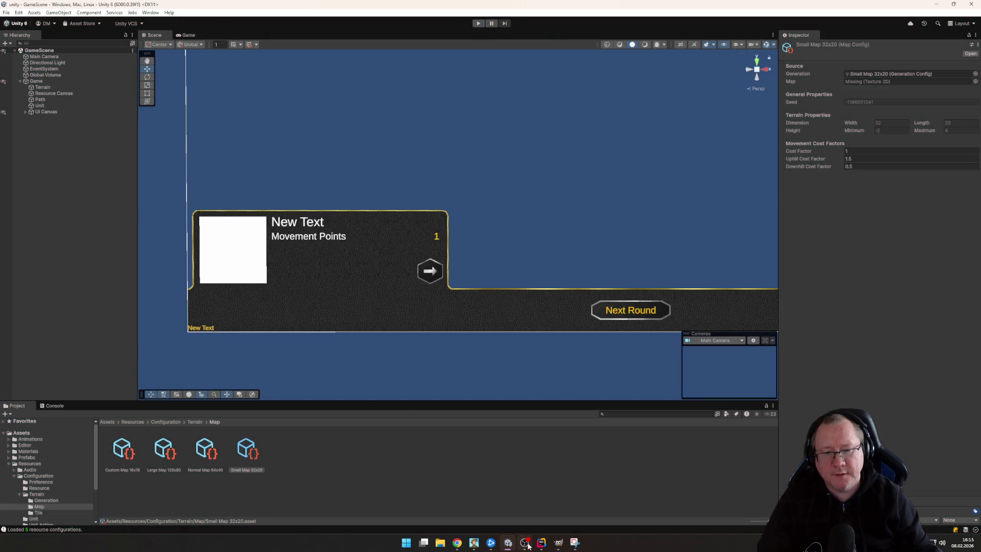
Close all open files in Rider and open UnitButtonAction.cs from the Buttons folder
left_click(540, 542)
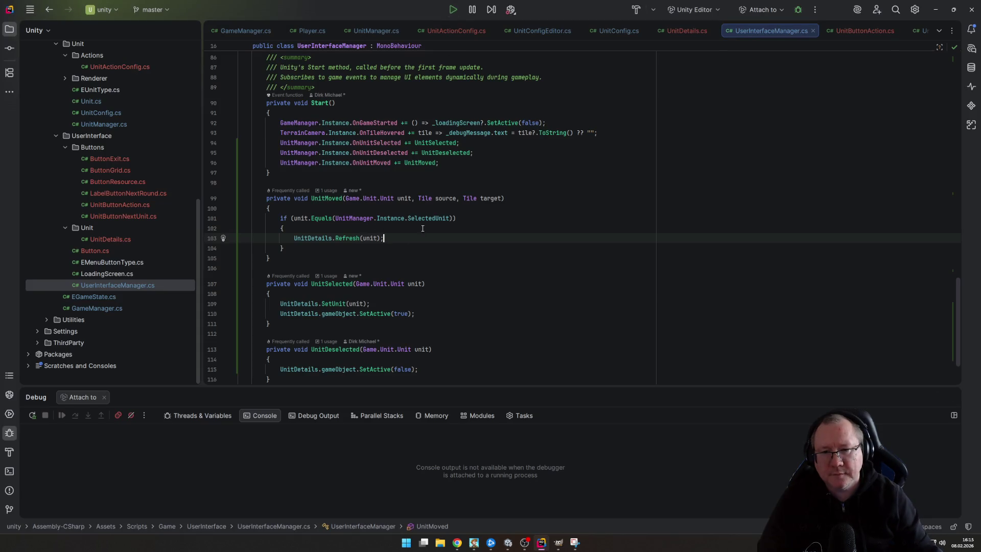
key("Up")
key("Up")
key("Up")
scroll(583, 218, "up", 3)
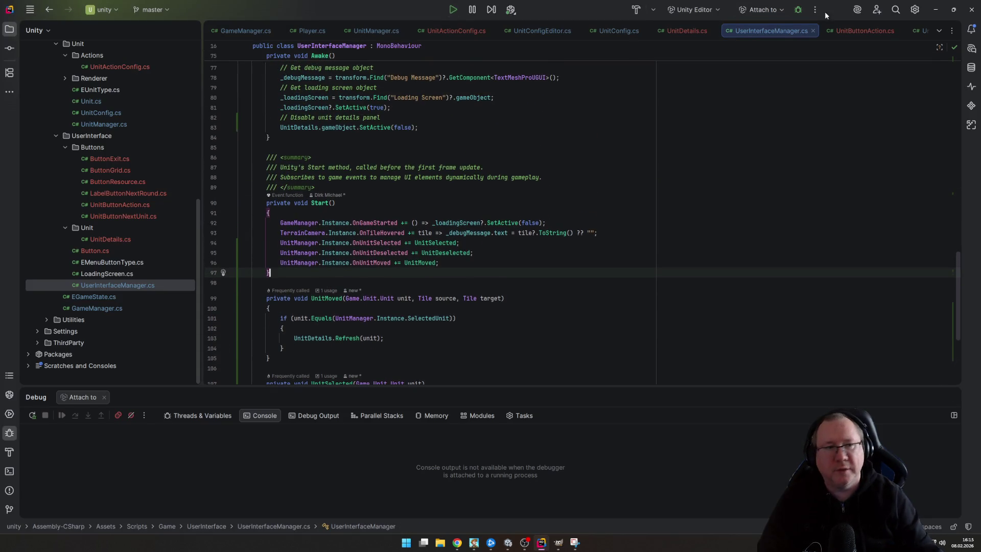
right_click(774, 29)
left_click(812, 59)
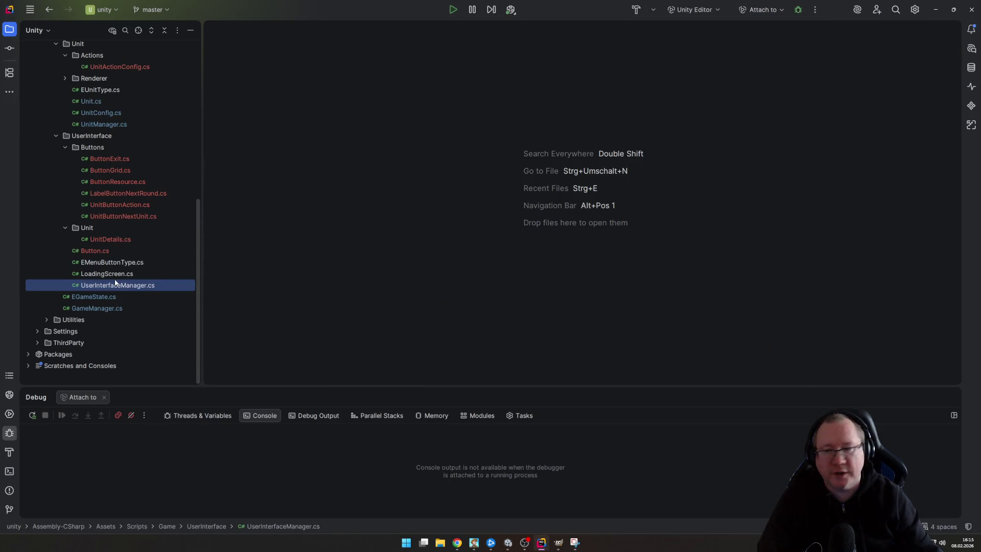
left_click(66, 227)
left_click(65, 159)
left_click(63, 137)
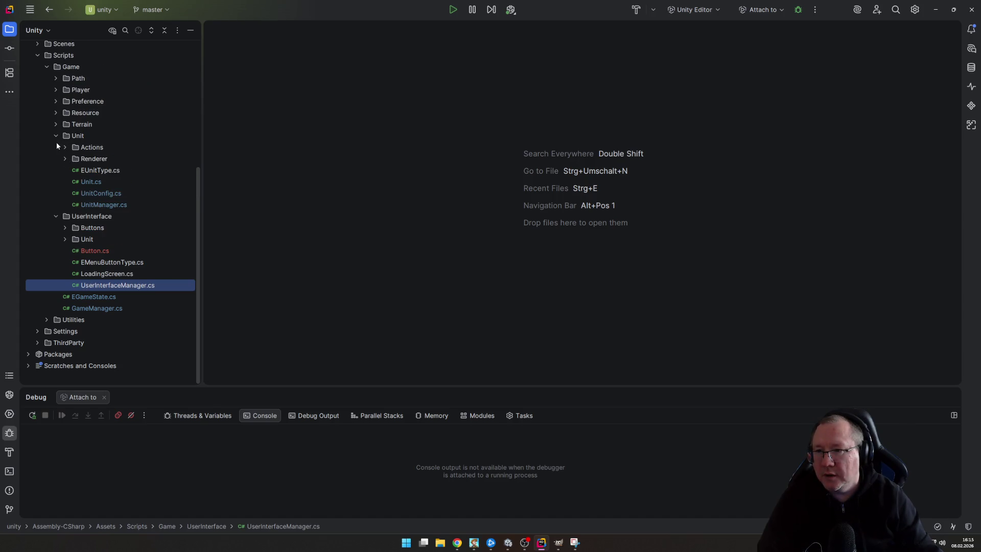
left_click(66, 228)
double_click(131, 286)
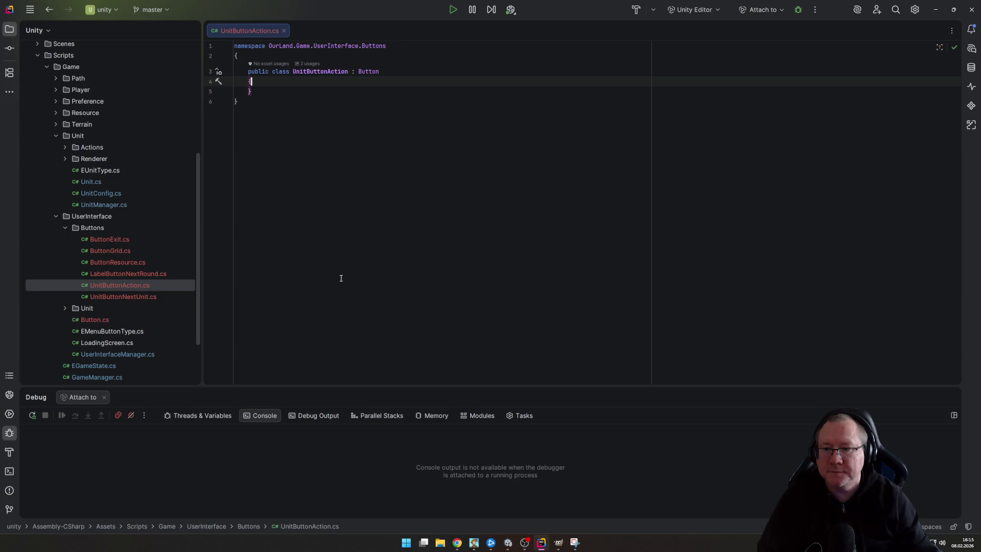
Declare a public UnitActionConfig ActionConfig field in UnitButtonAction, importing its namespace
scroll(112, 267, "down", 3)
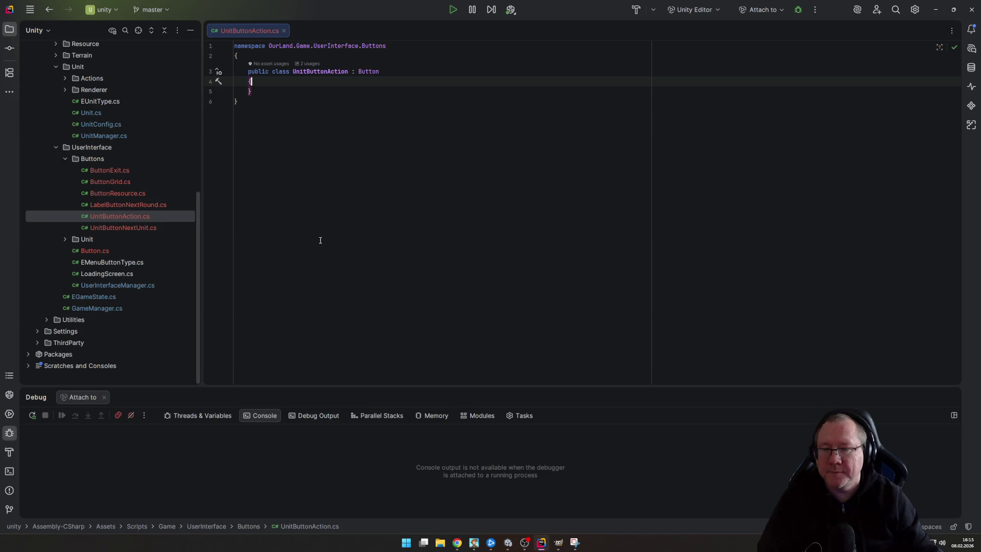
key("Return")
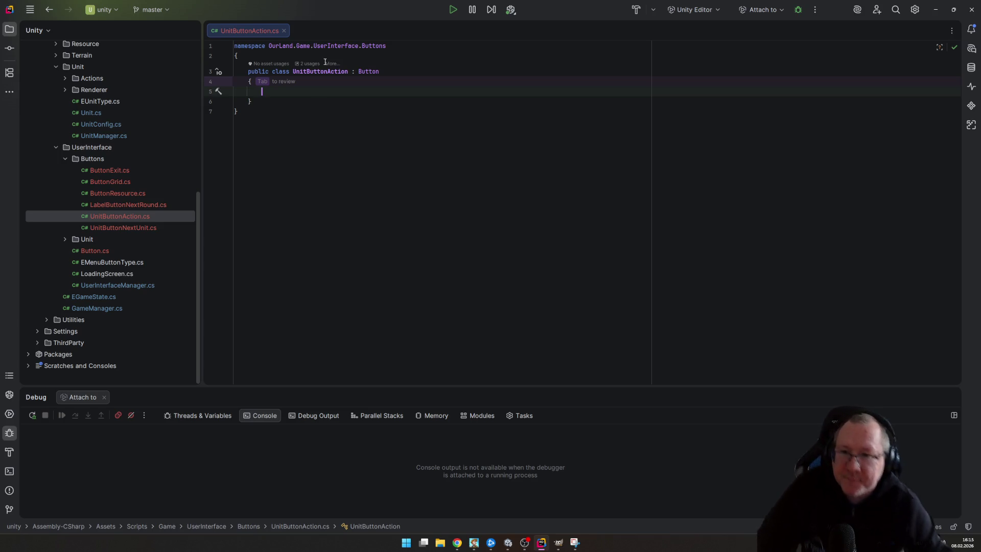
mouse_move(328, 70)
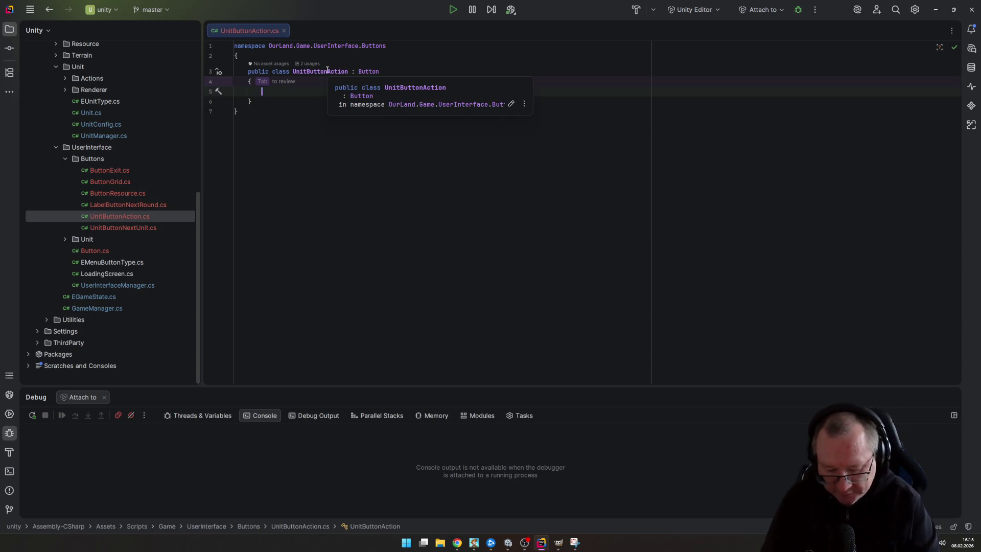
type("publiv")
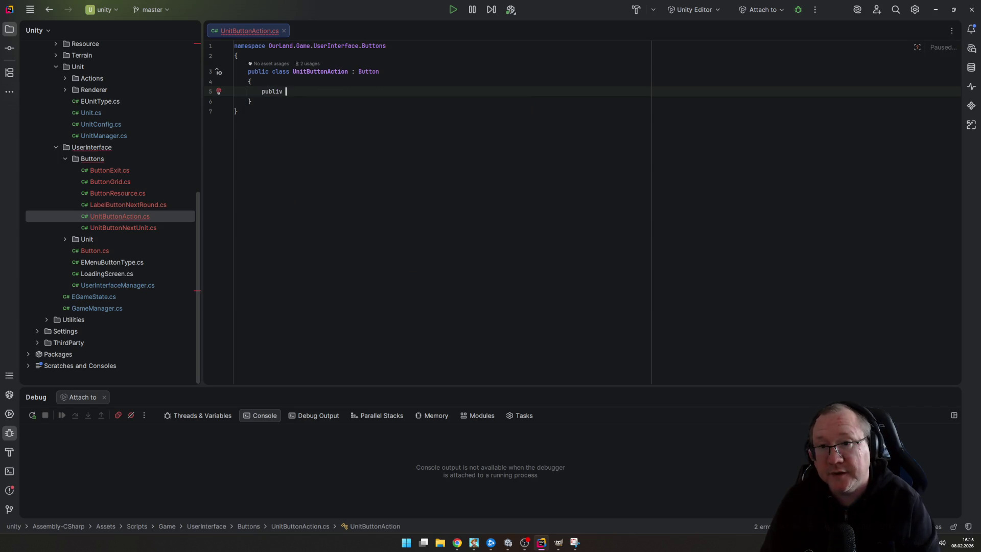
type(" Uni")
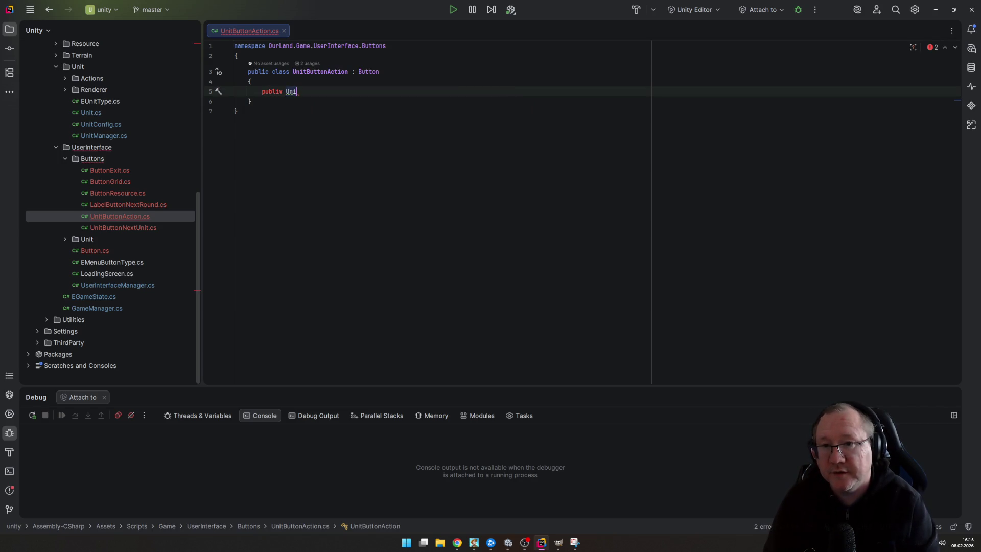
key("BackSpace")
key("BackSpace")
key("BackSpace")
key("BackSpace")
key("BackSpace")
type("c ")
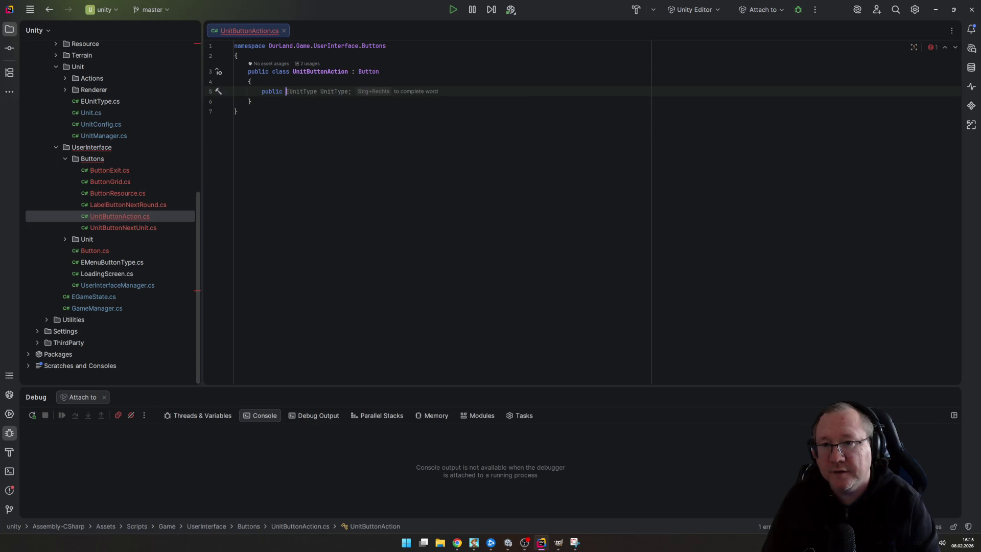
type("UnitAc")
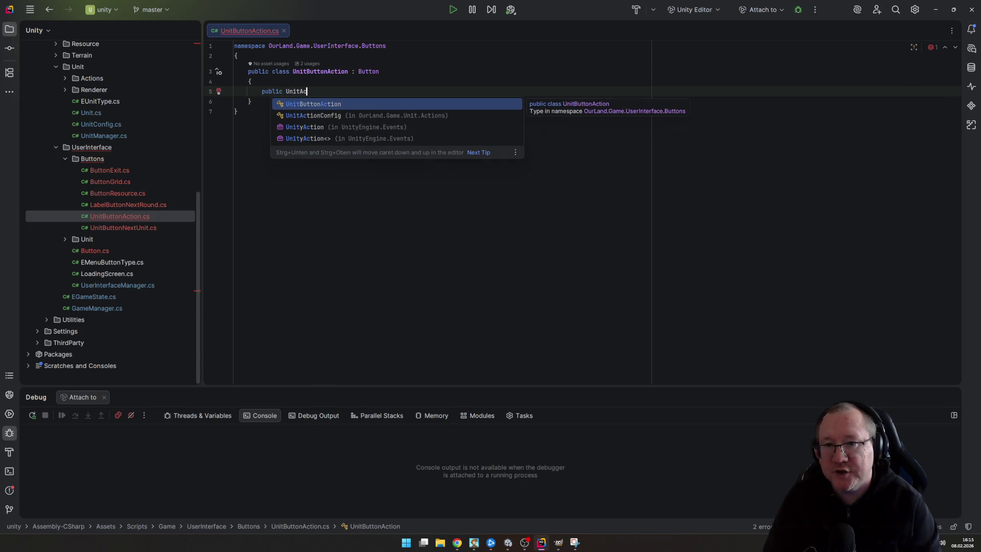
key("Down")
key("Down")
key("Up")
key("Return")
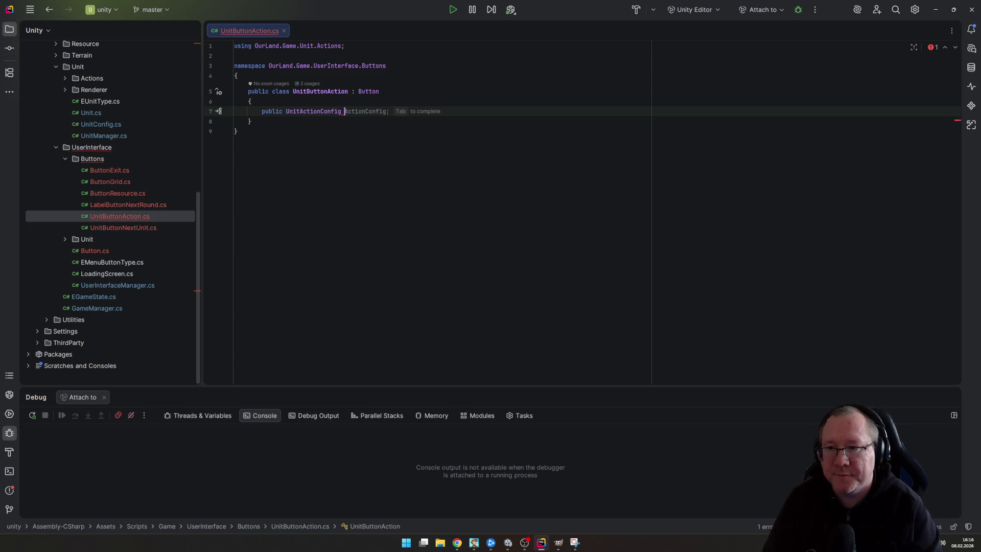
key("Tab")
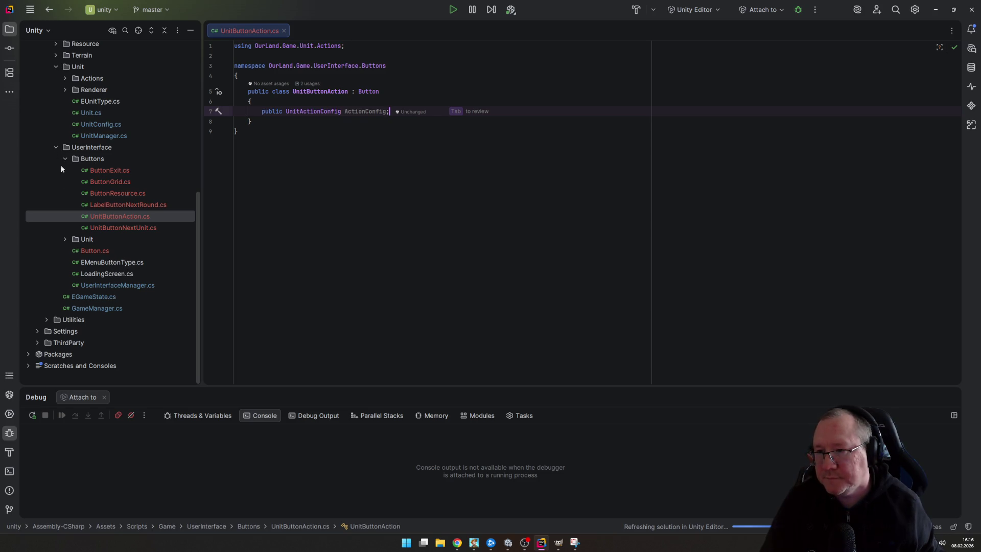
left_click(64, 240)
In UnitDetails.cs, add 'unitButtonAction.ActionConfig = action;' after the IconPressed assignment
double_click(102, 251)
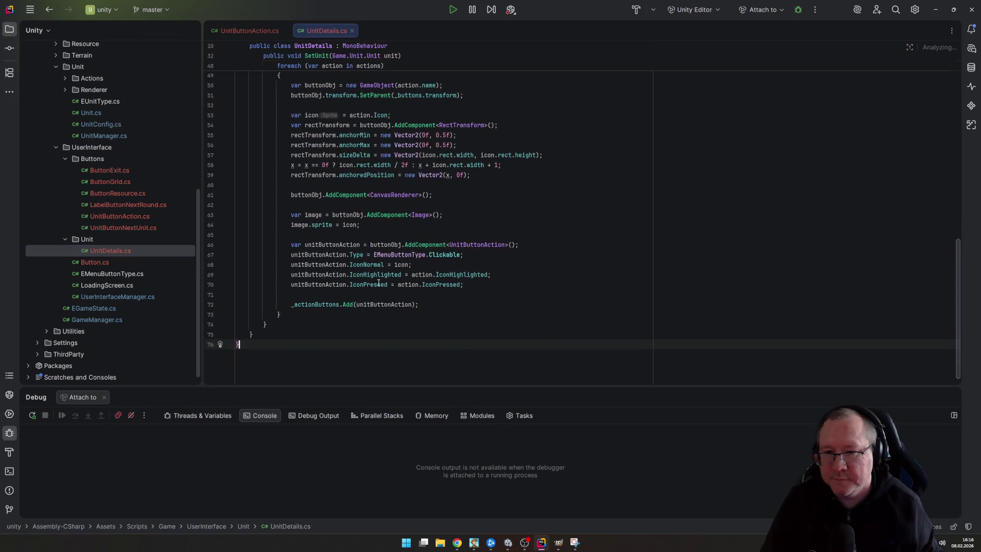
left_click(492, 288)
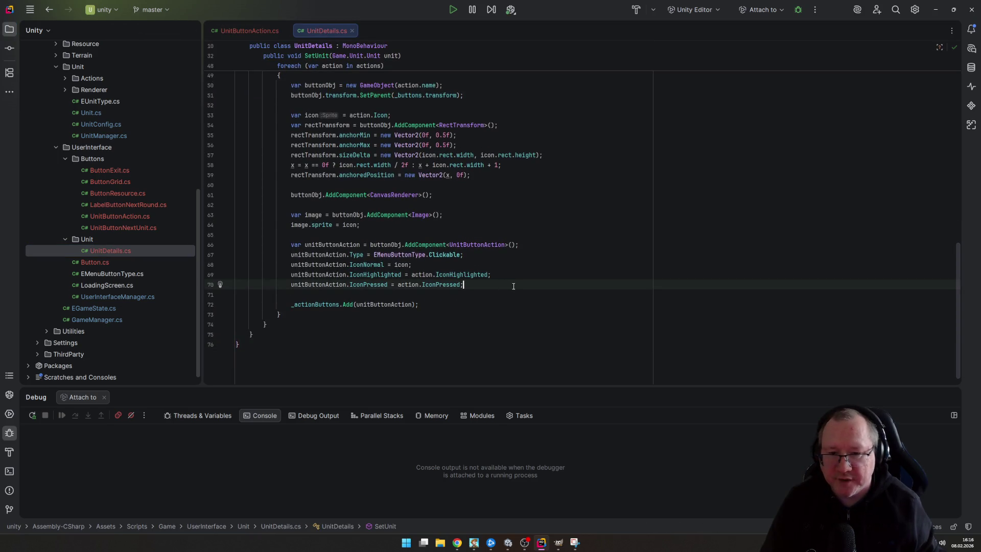
key("Return")
type("unitb")
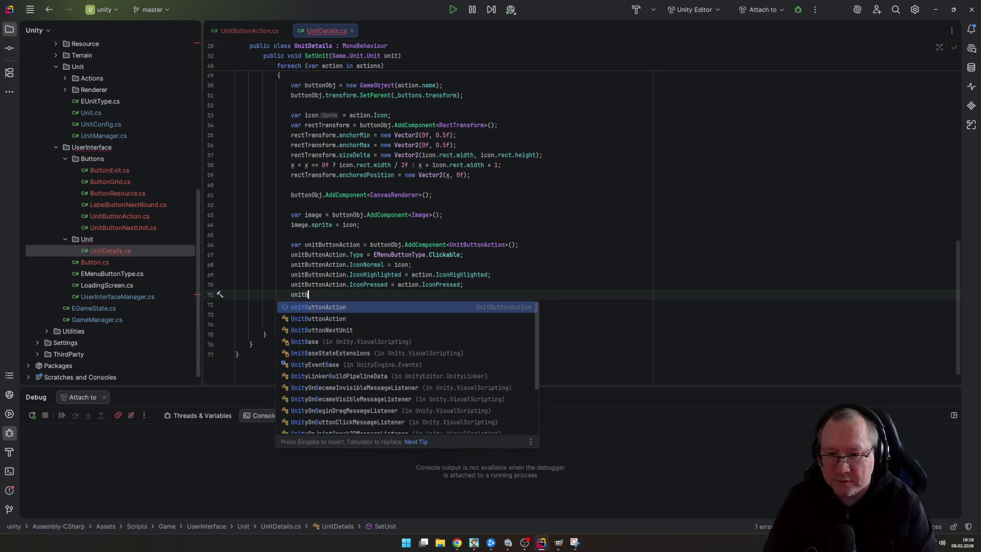
key("Return")
type(".")
key("Return")
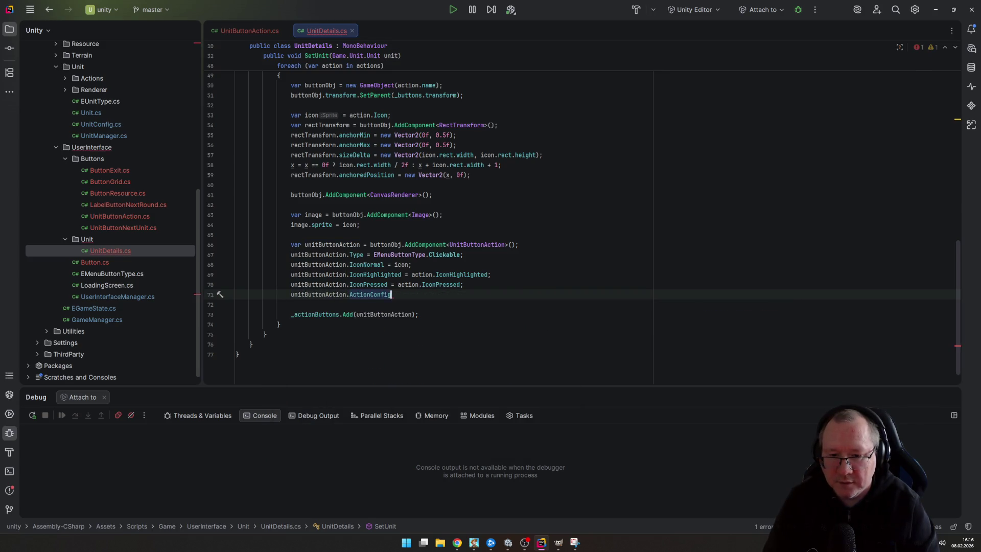
key("Tab")
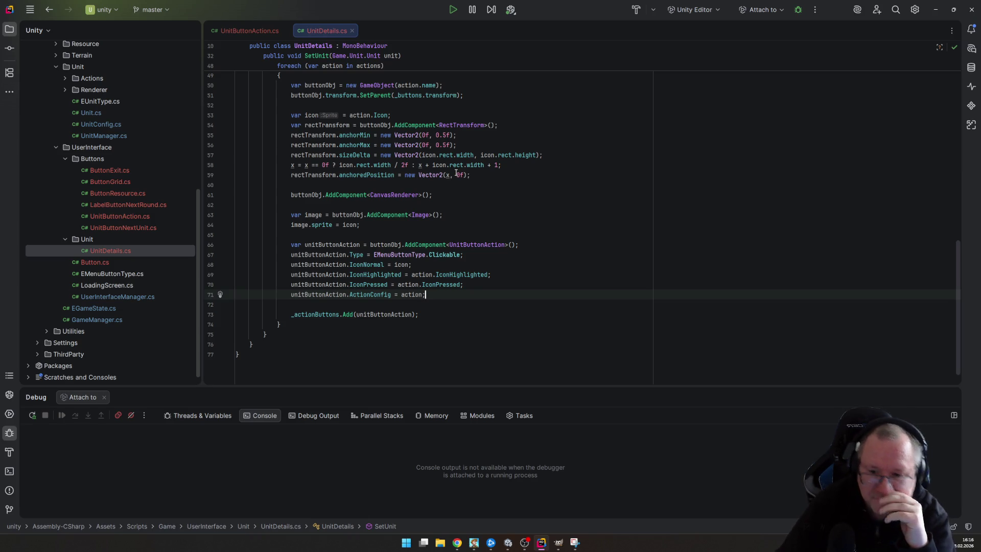
Remove the unitButtonAction.ActionConfig assignment line and tidy the blank lines
key("ctrl+z")
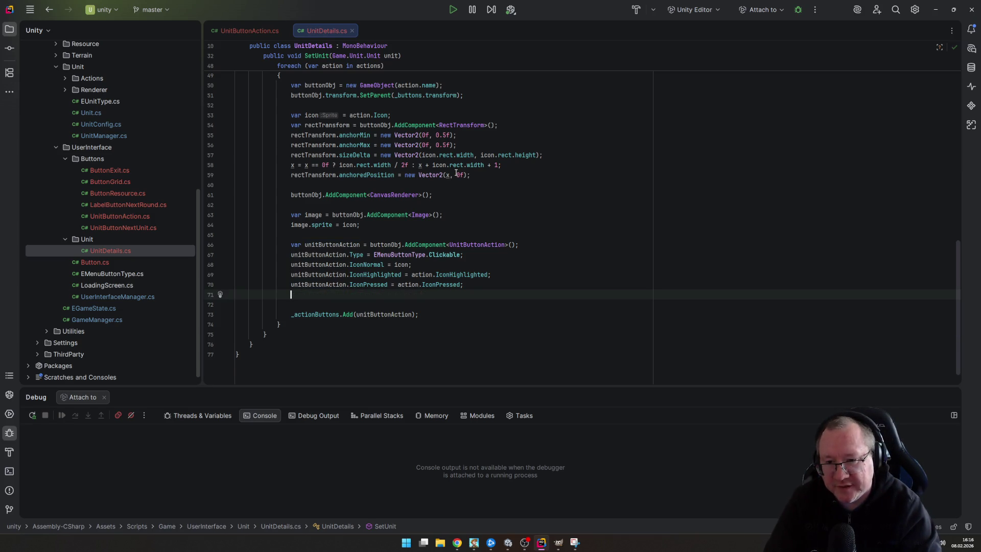
key("Return")
key("Return")
key("BackSpace")
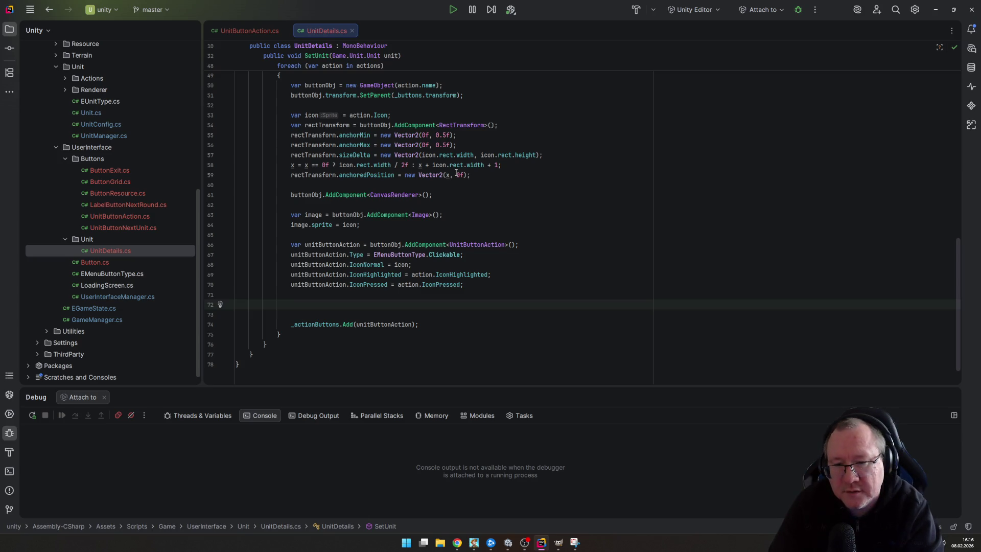
Add 'unitButtonAction.OnButtonClicked += () => action.OnAction?.Invoke();' and save UnitDetails.cs
type("unit")
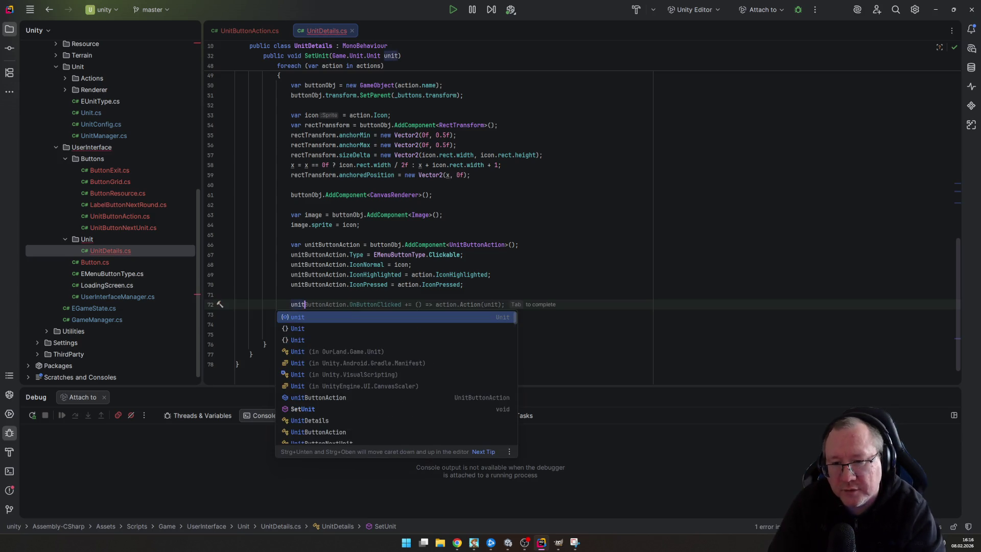
type("ButtonAction.")
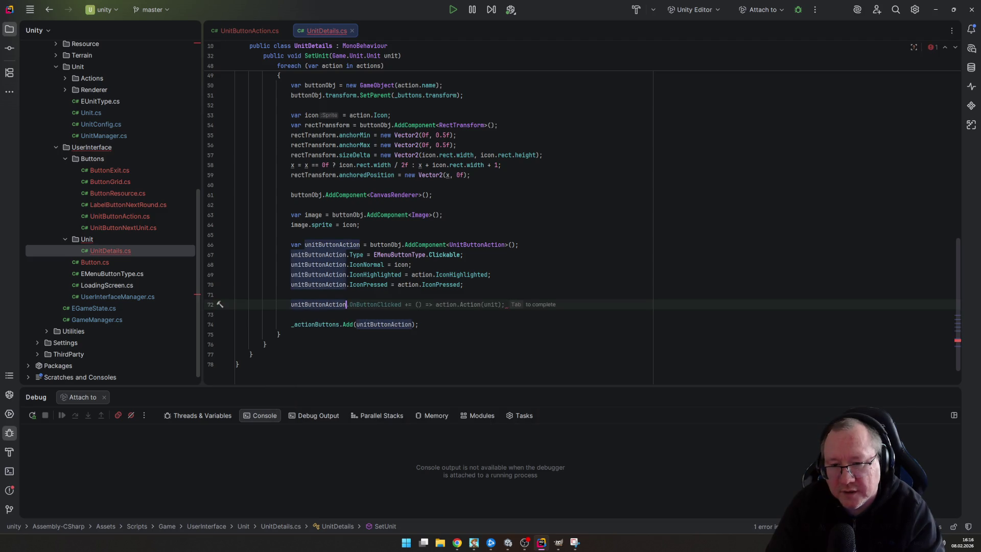
key("Tab")
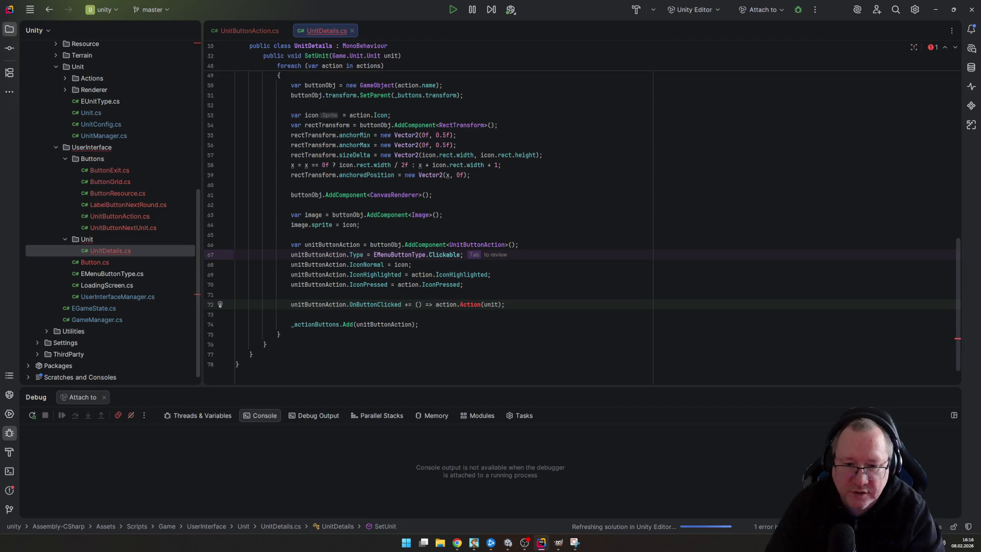
key("BackSpace")
key("BackSpace")
key("BackSpace")
key("BackSpace")
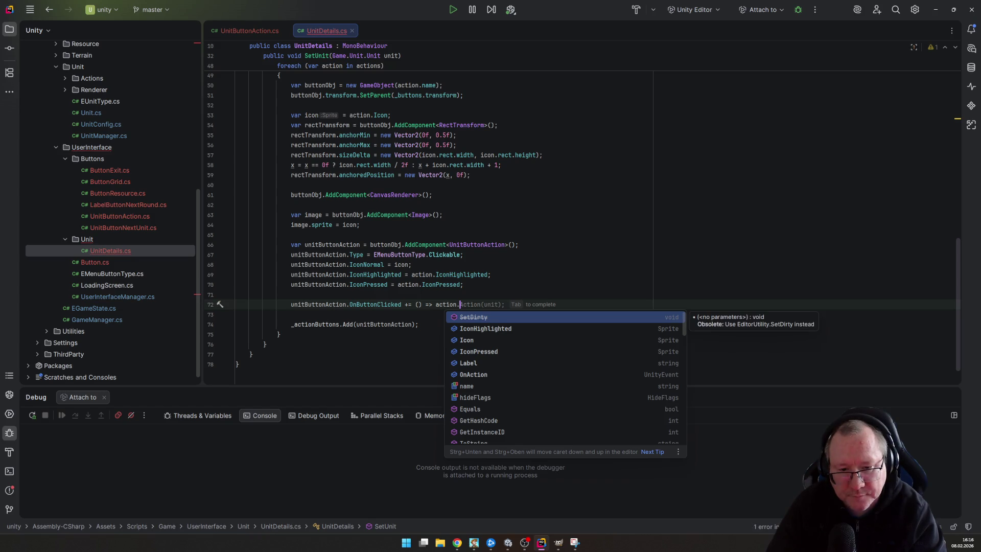
type("a")
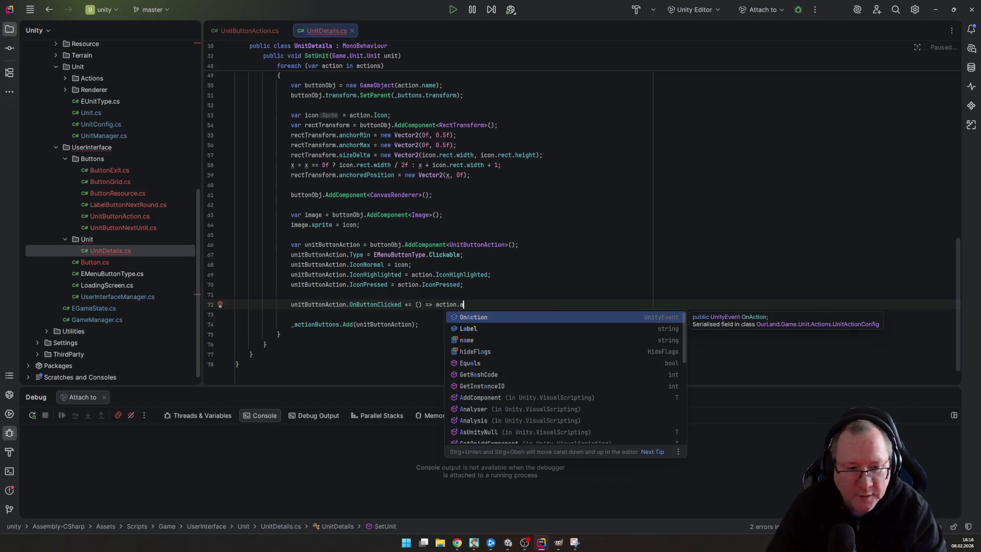
key("Return")
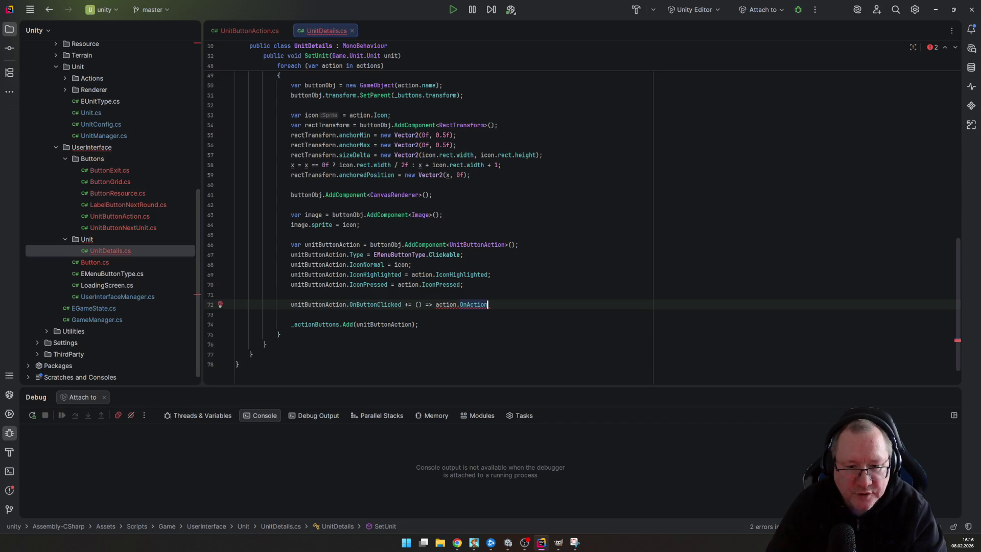
type("?.i")
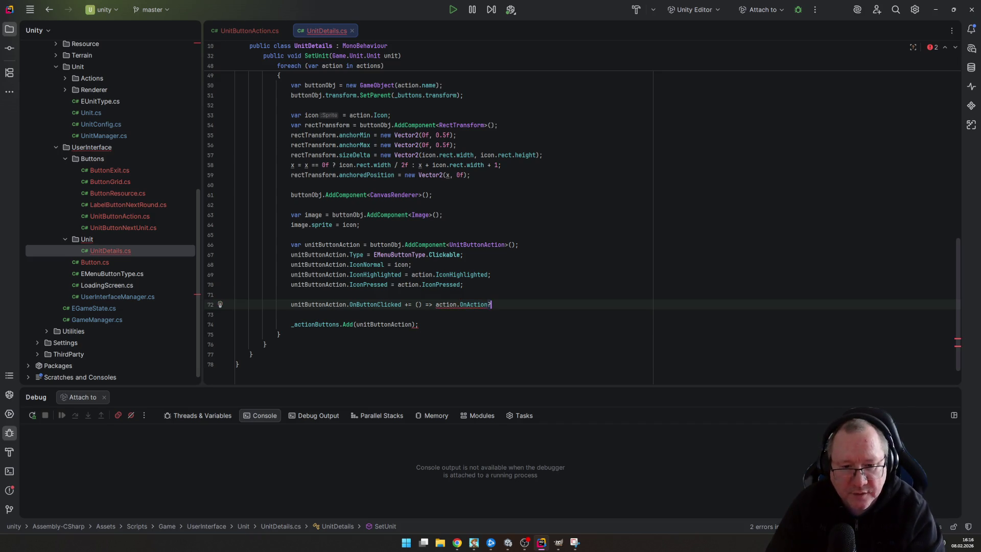
key("Return")
type(";")
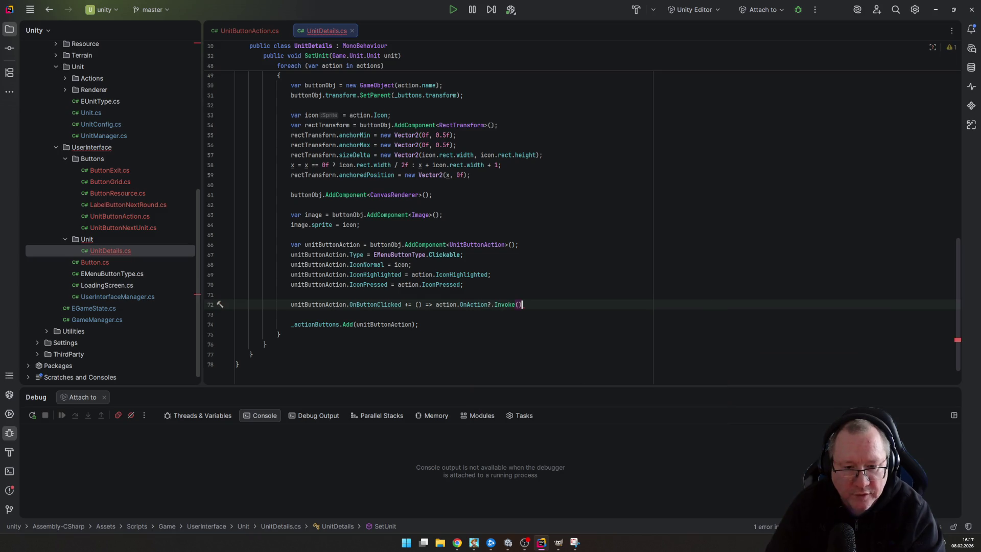
key("ctrl+s")
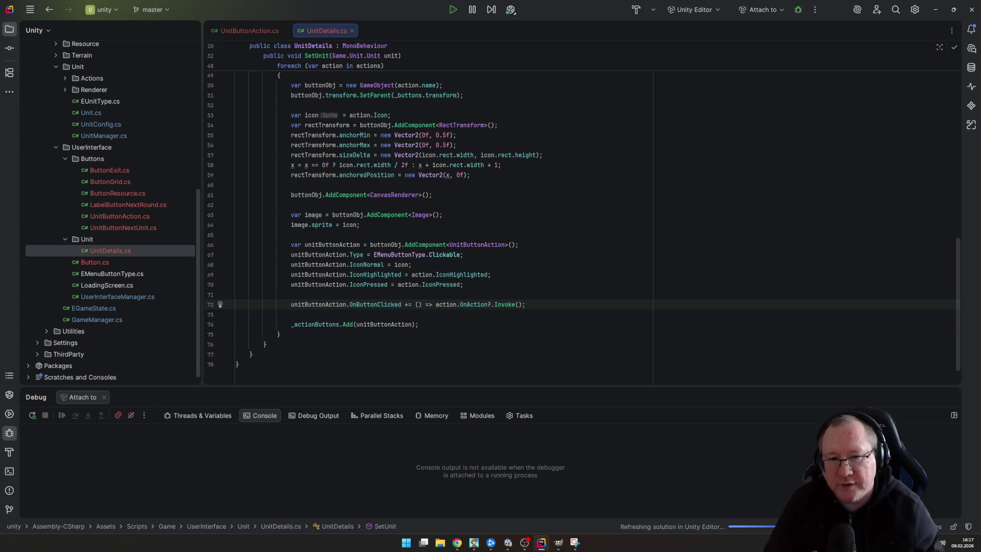
Replace UnitButtonAction with Button in the added component type and the list element type
left_click(506, 245)
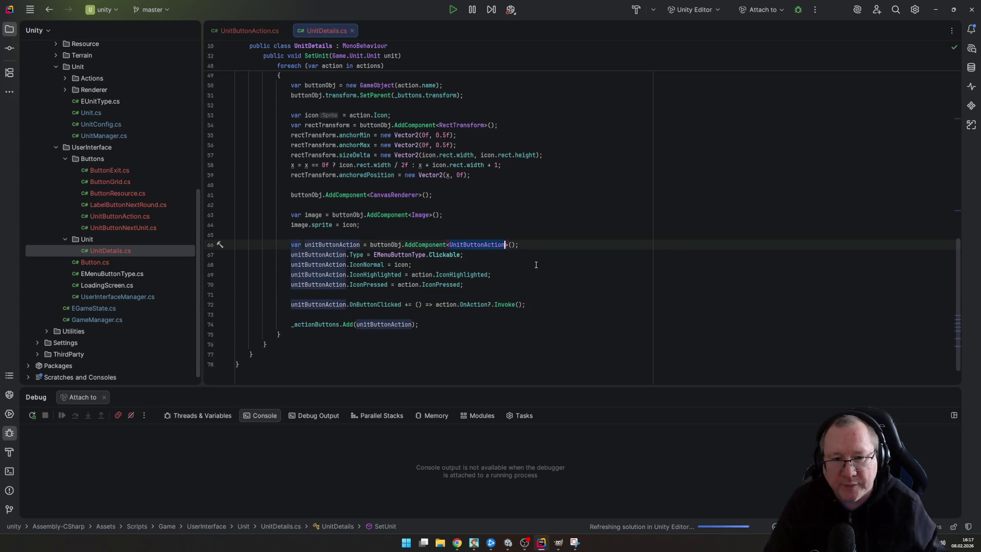
type("Button")
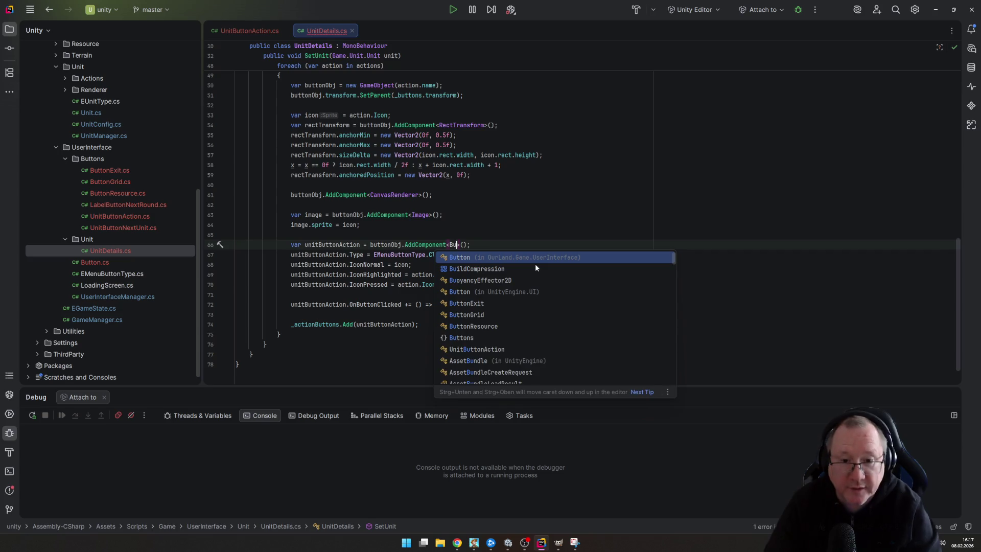
key("End")
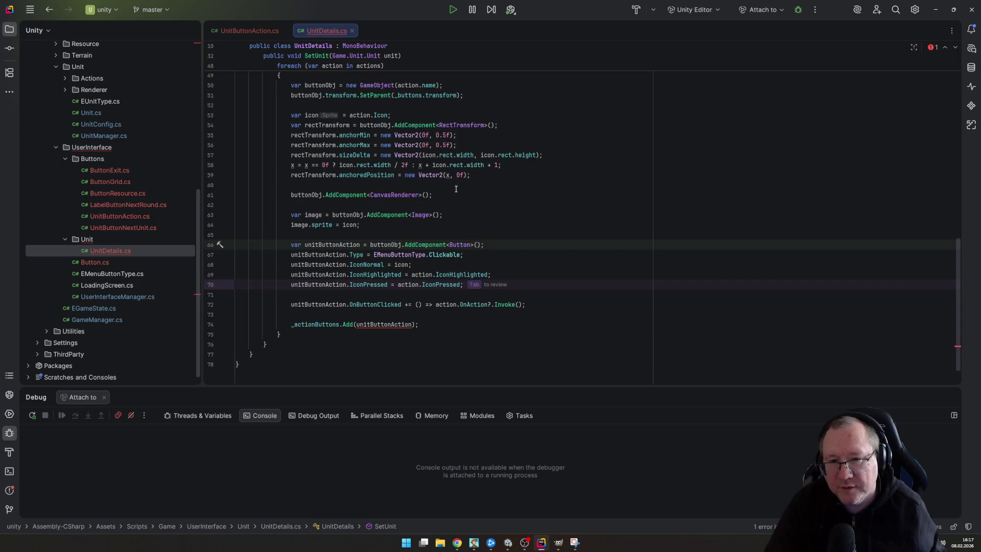
scroll(422, 166, "up", 6)
scroll(422, 166, "up", 5)
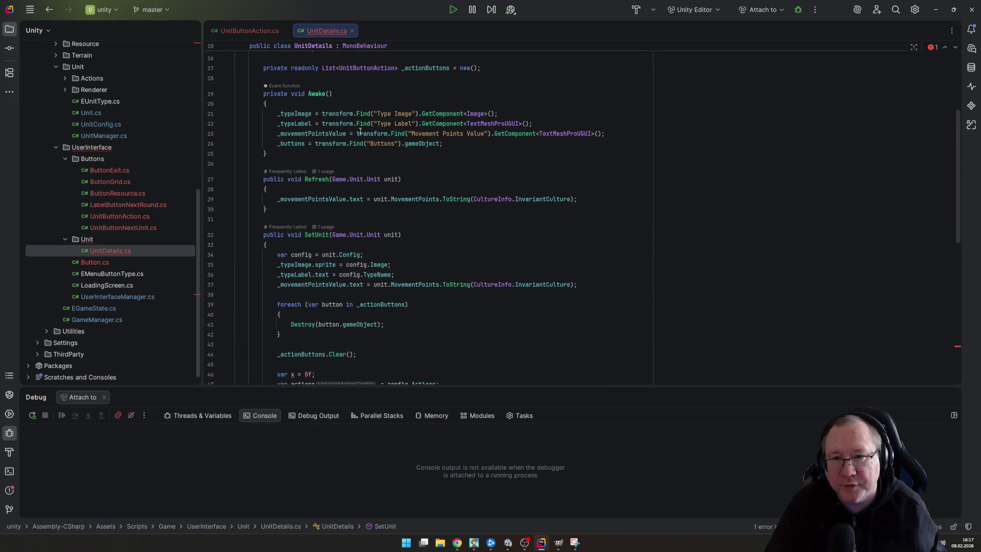
scroll(360, 131, "up", 4)
double_click(366, 188)
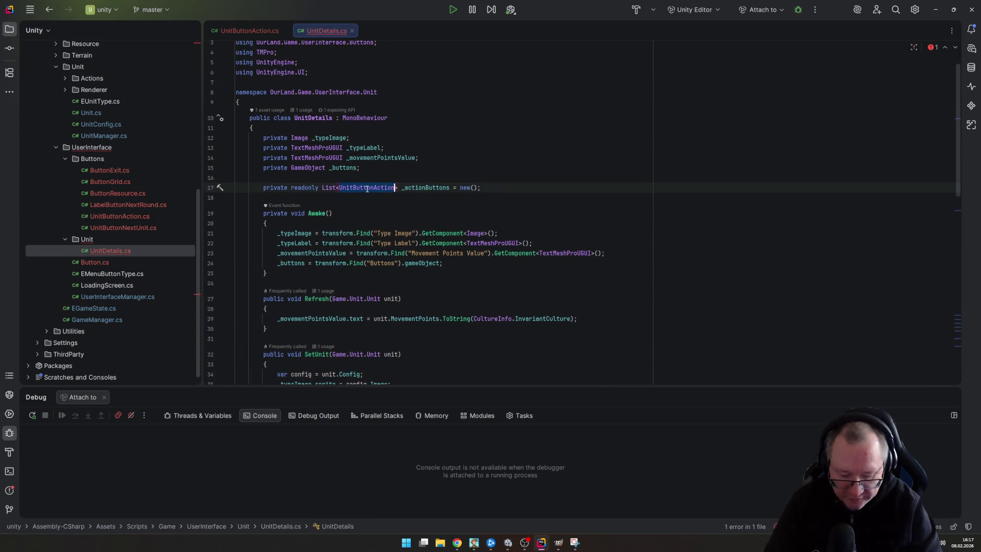
type("Button")
key("End")
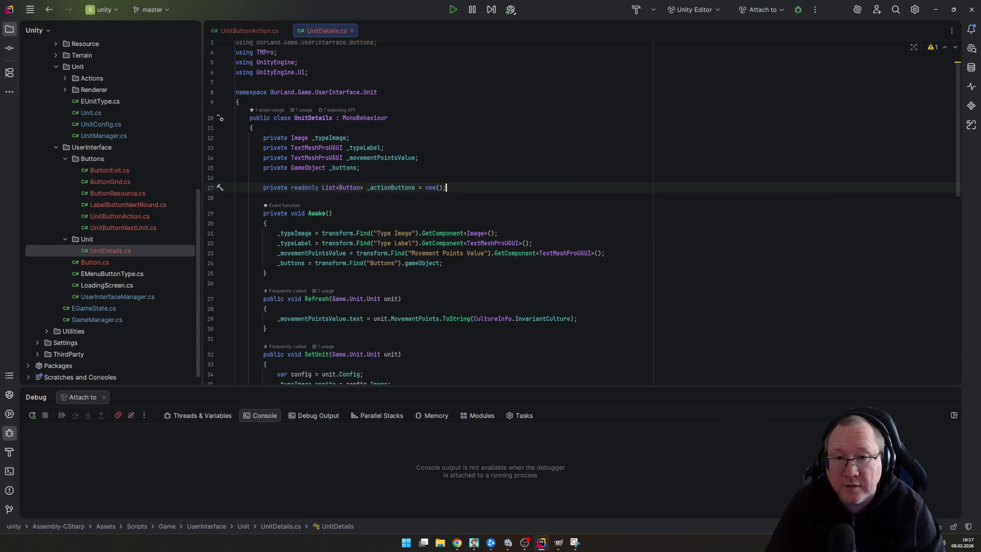
Delete UnitButtonAction.cs from the project's Buttons folder
key("ctrl+End")
key("Up")
key("Up")
key("Up")
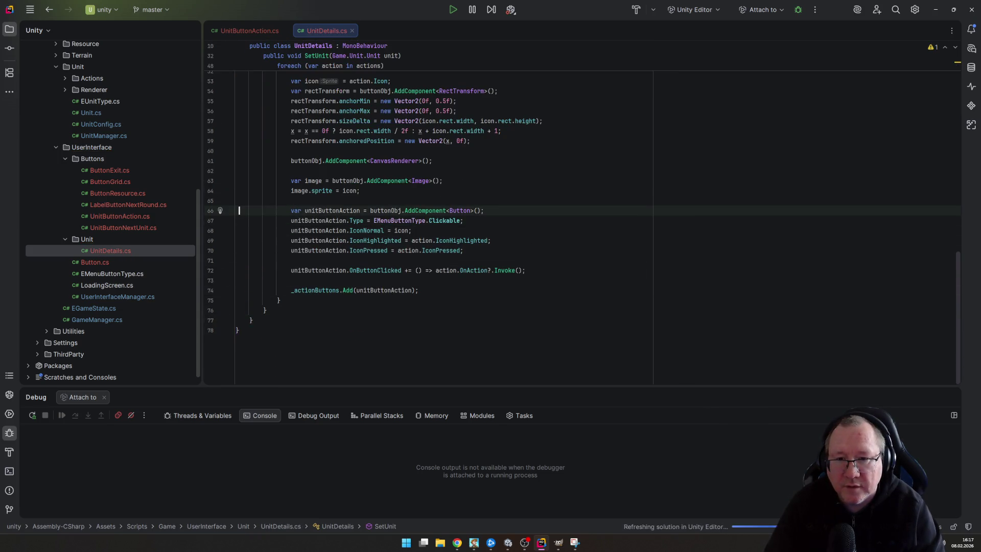
key("Down")
key("Down")
key("Down")
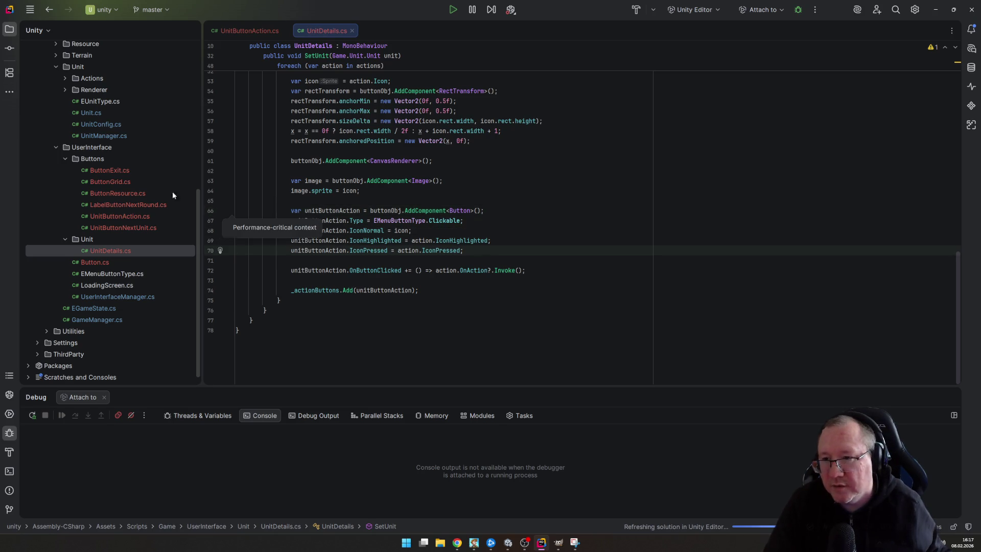
left_click(139, 216)
key("Delete")
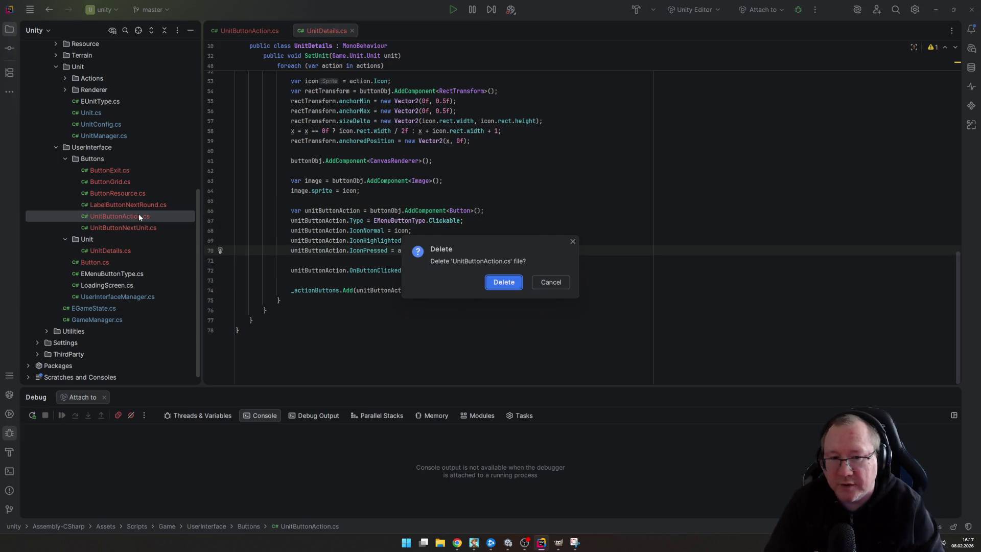
key("Return")
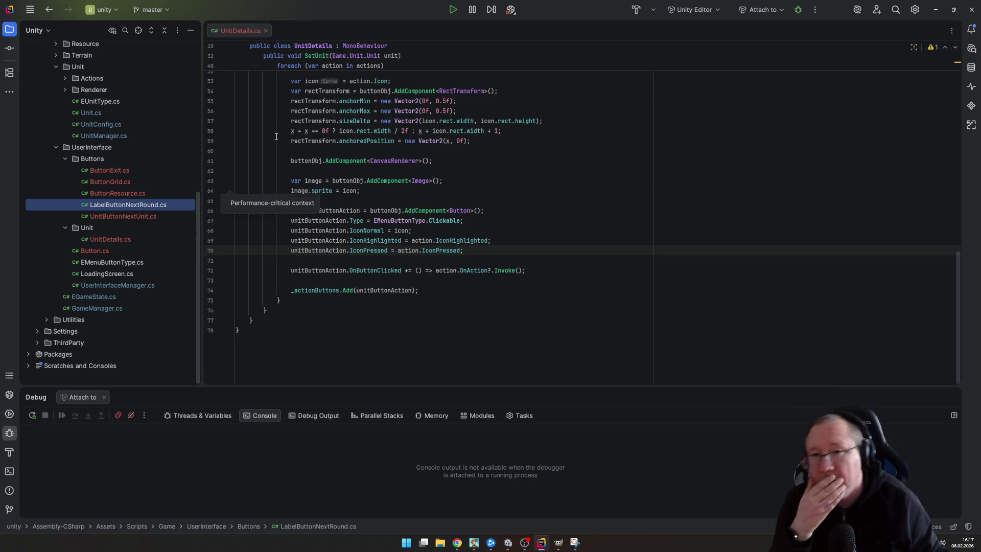
Close the UnitDetails.cs tab, collapse the UserInterface folders, and expand the unit Actions folder
left_click(266, 31)
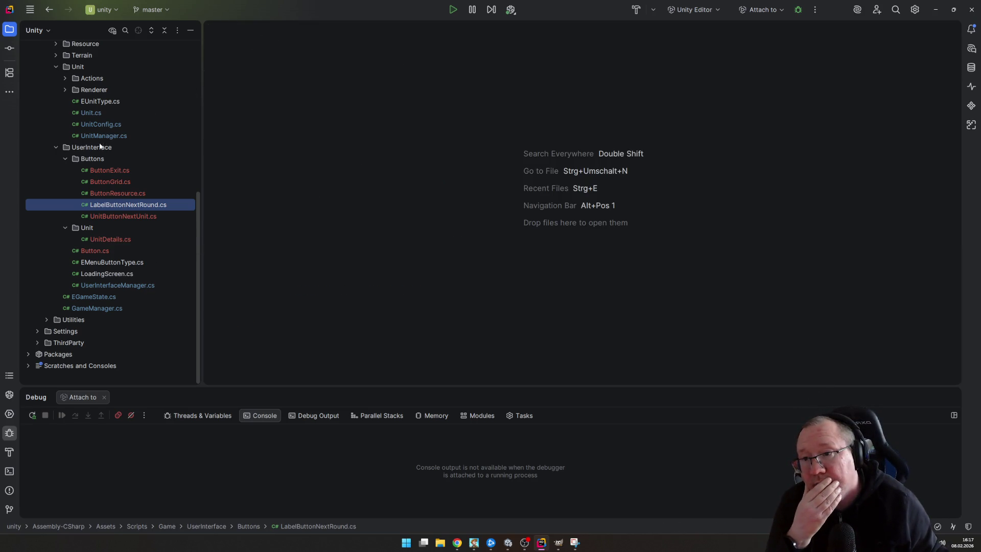
left_click(64, 158)
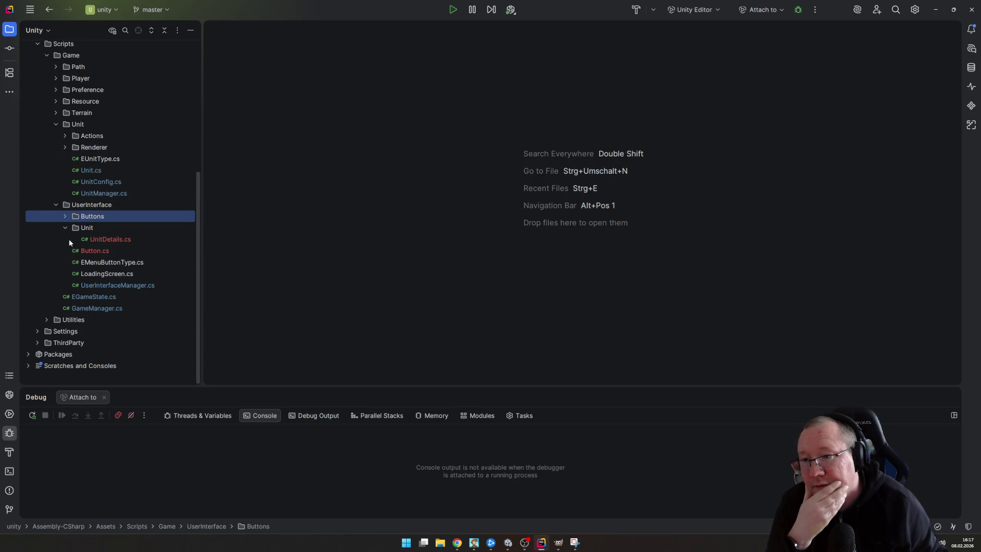
left_click(65, 227)
left_click(56, 216)
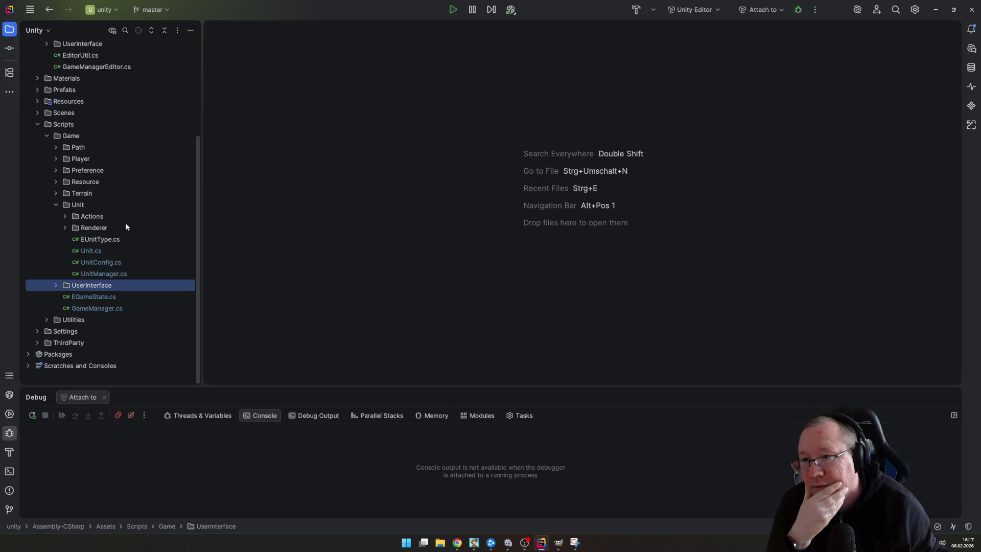
left_click(65, 216)
Begin a new class in the Actions folder, cancel without creating it, and return to Unity
right_click(94, 216)
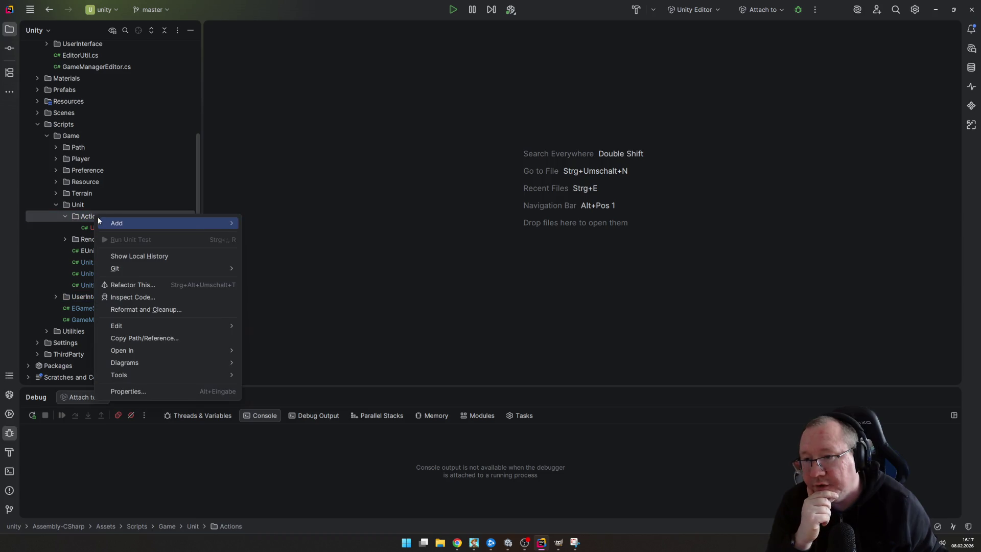
mouse_move(213, 228)
left_click(281, 225)
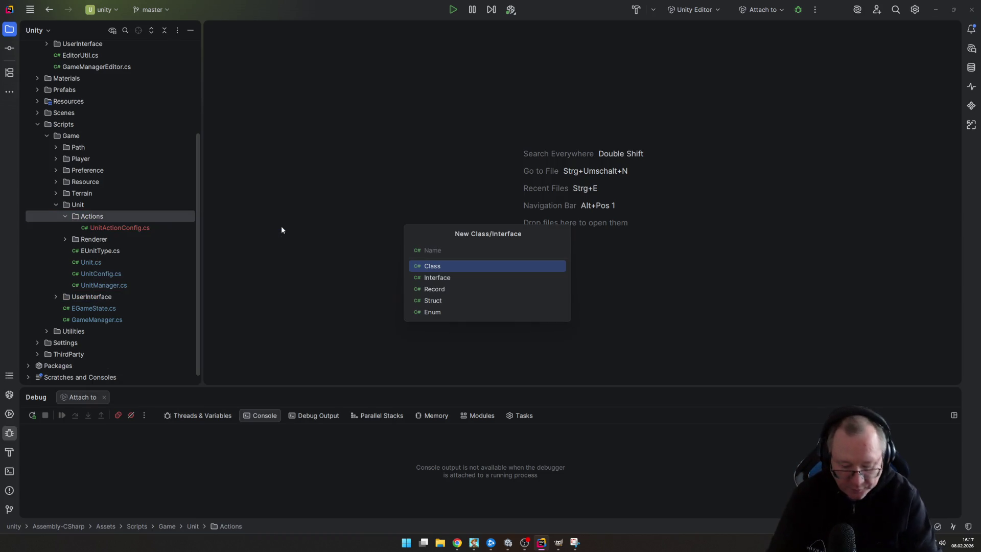
type("B")
key("BackSpace")
type("Act5i")
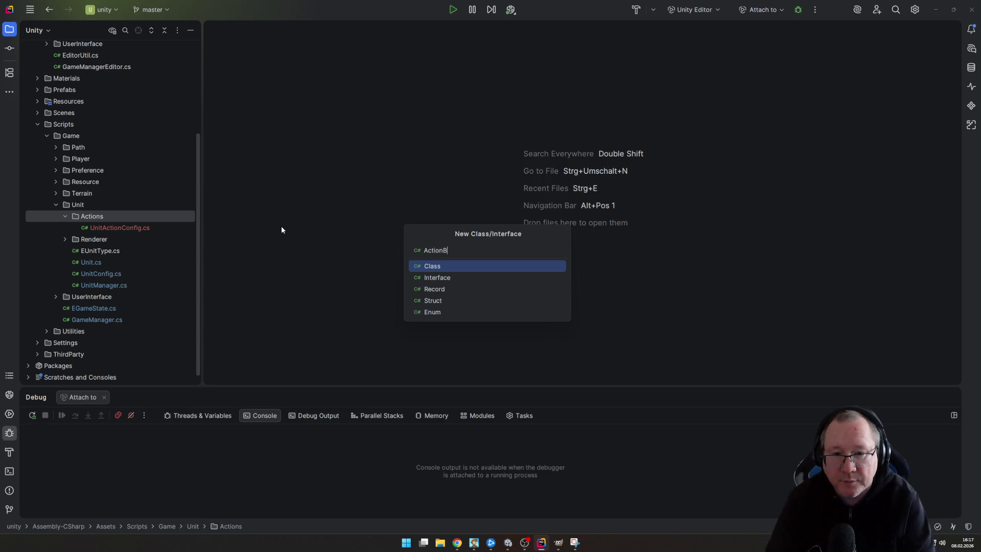
type("City")
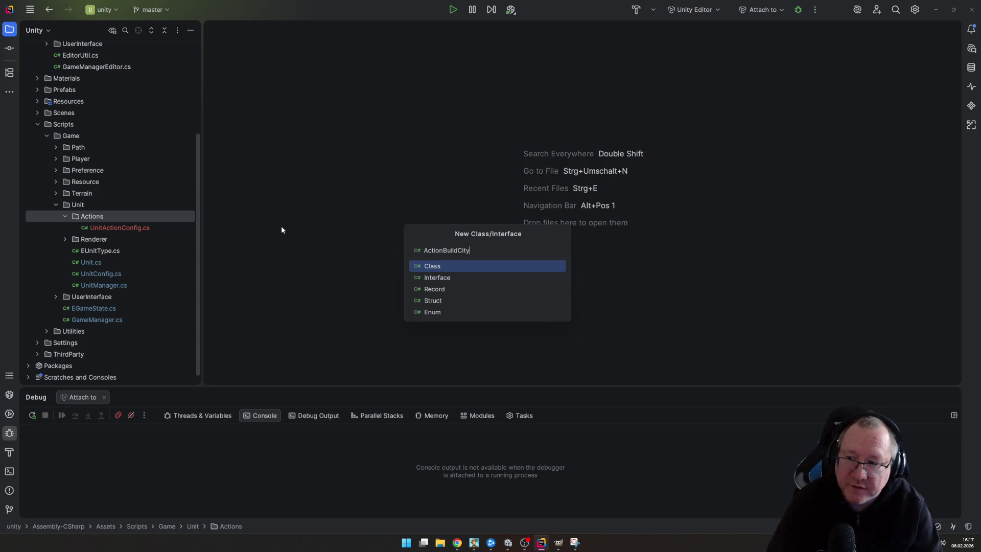
key("Return")
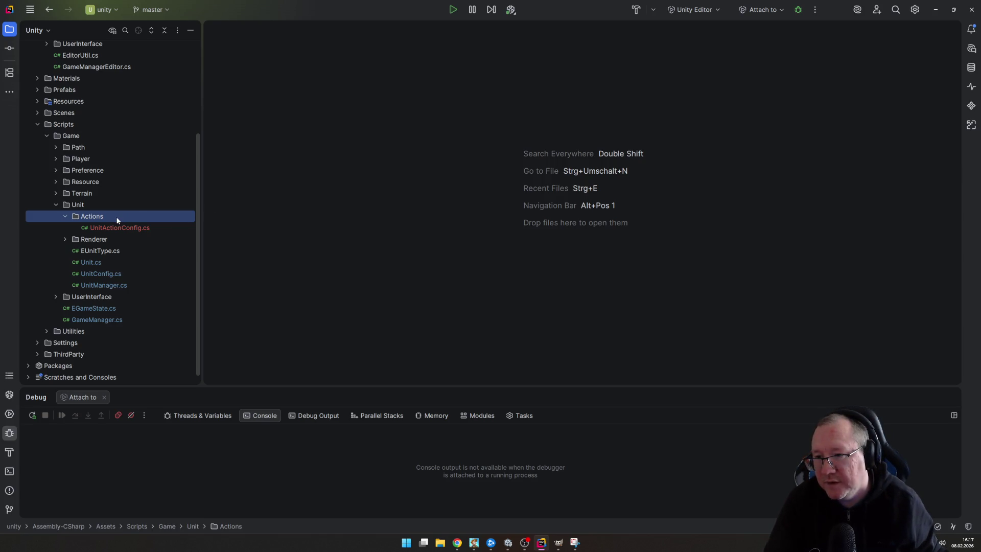
left_click(517, 543)
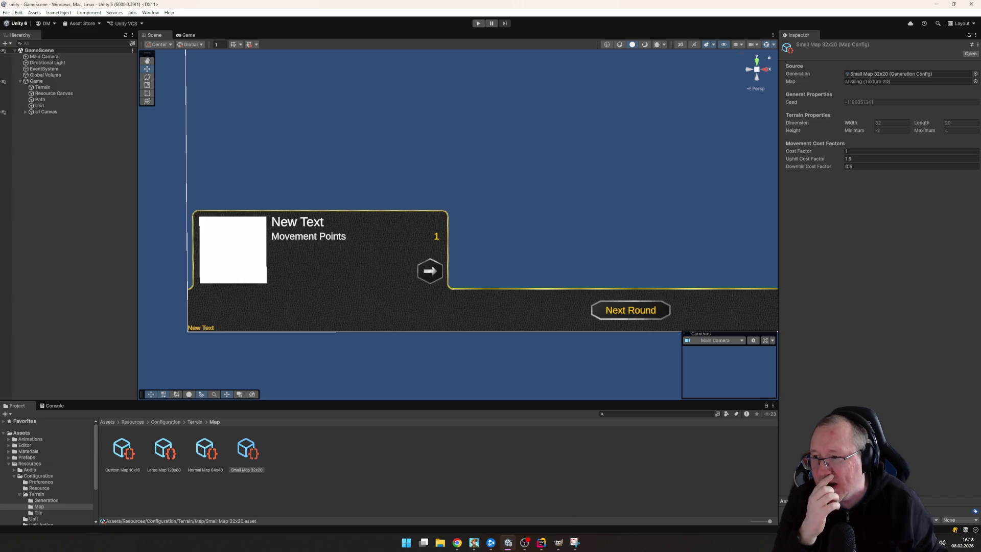
Select the Build City unit action config and add a Runtime Only On Action entry
key("alt+Tab")
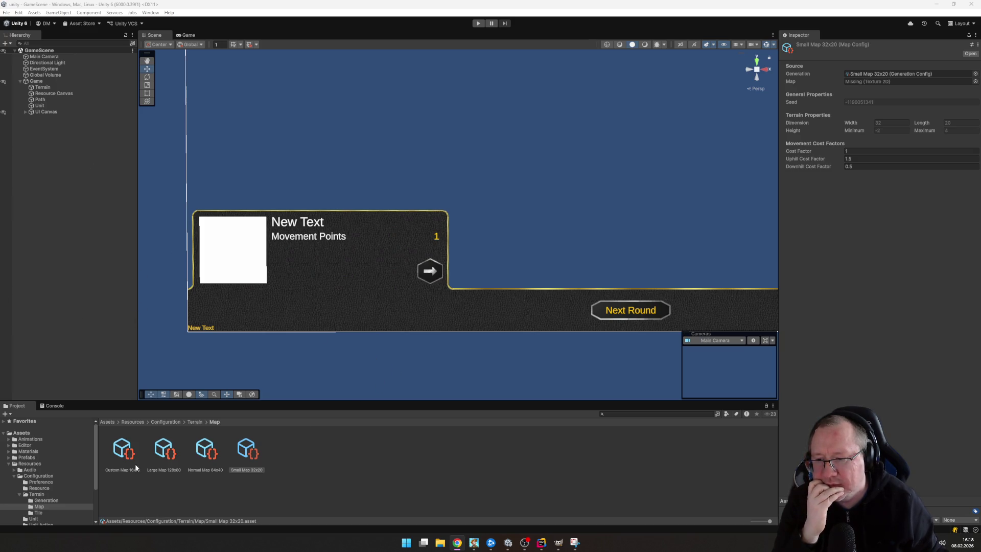
scroll(50, 464, "down", 3)
left_click(44, 471)
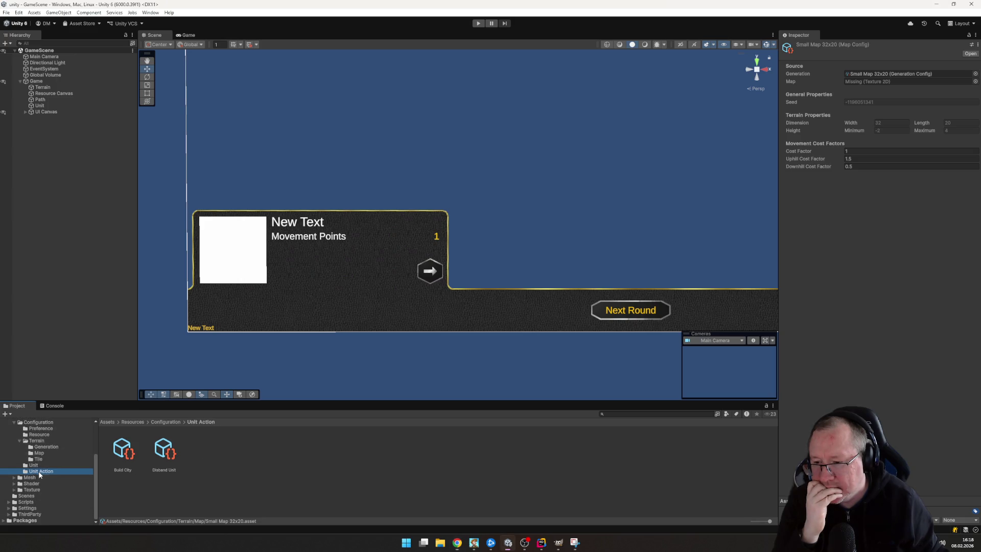
left_click(125, 454)
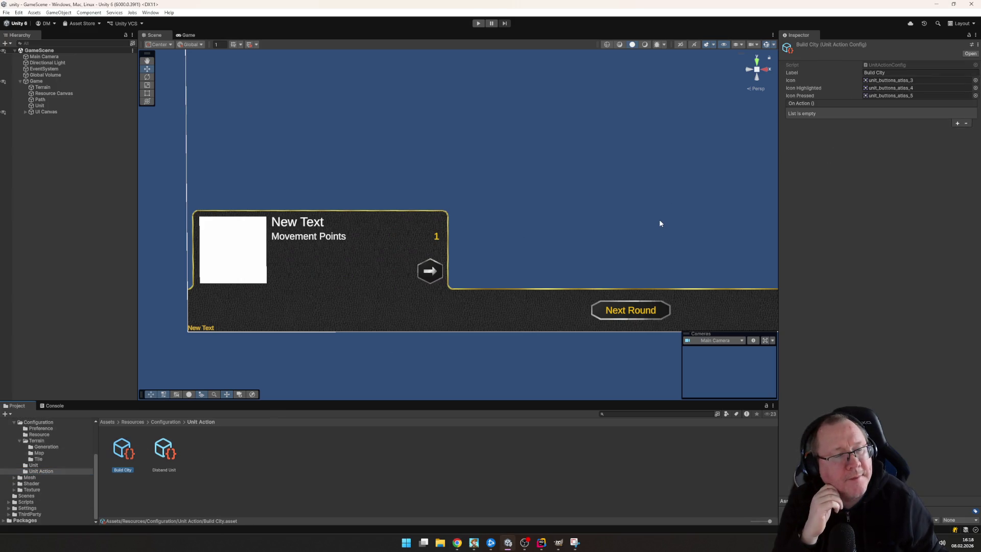
left_click(957, 123)
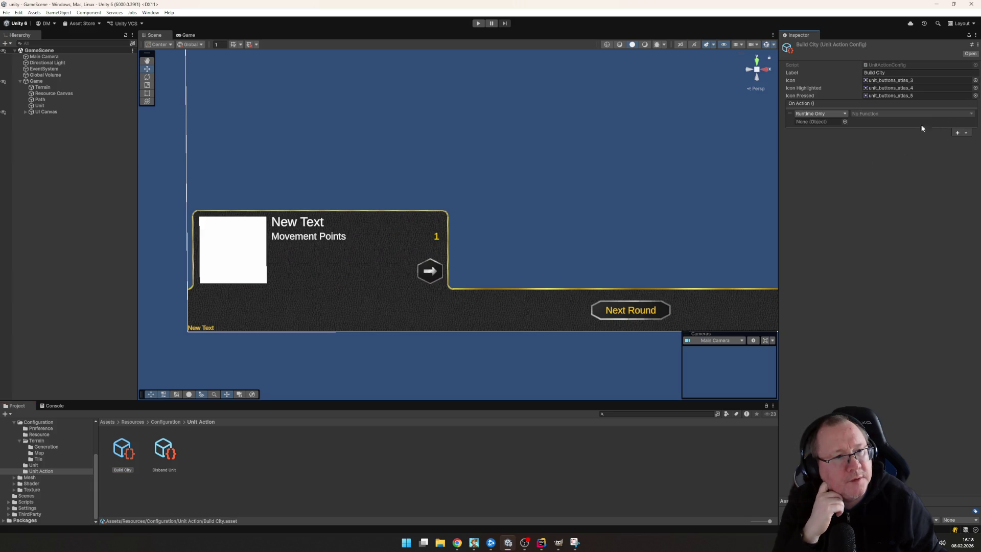
left_click(844, 113)
left_click(875, 147)
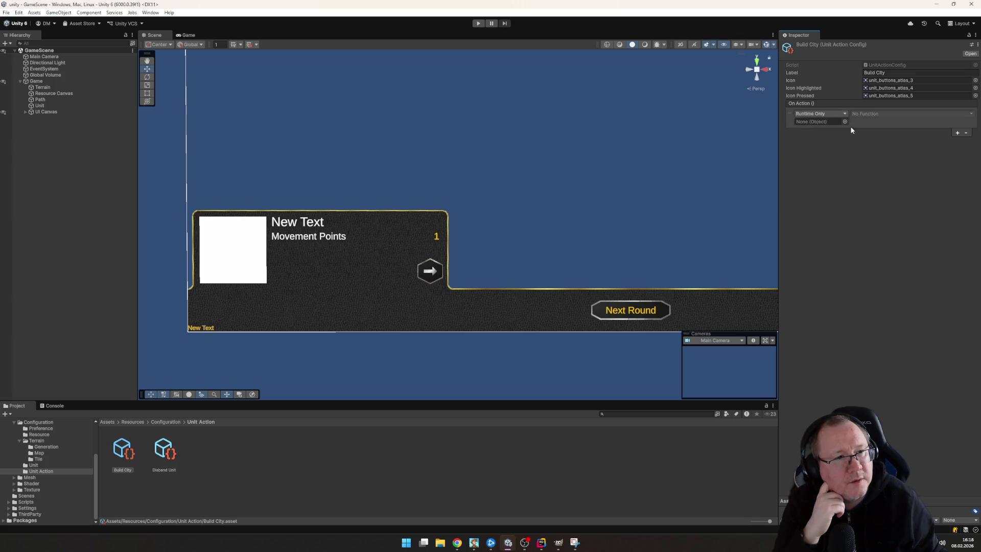
Set the On Action entry's target object to the Build City asset, then return to Rider
left_click(846, 124)
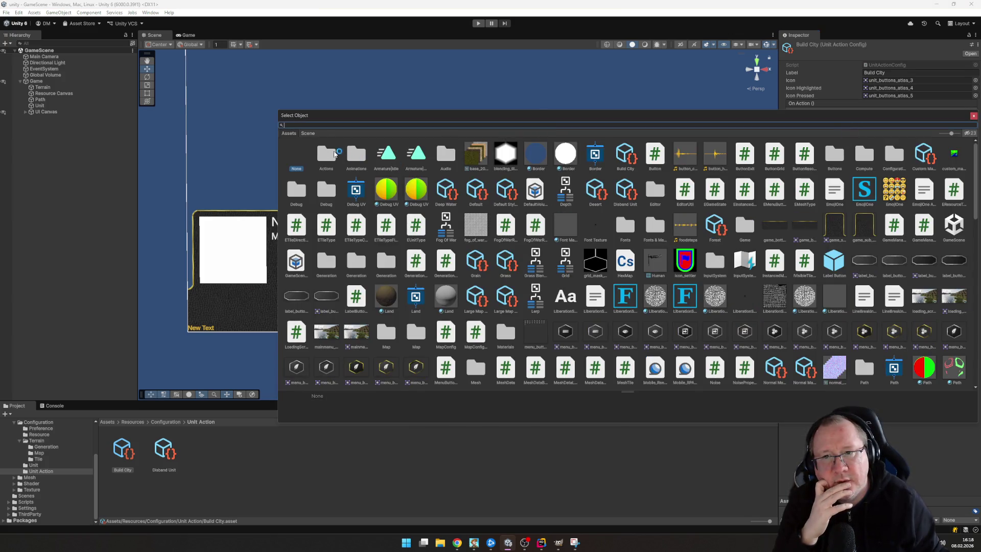
left_click(307, 134)
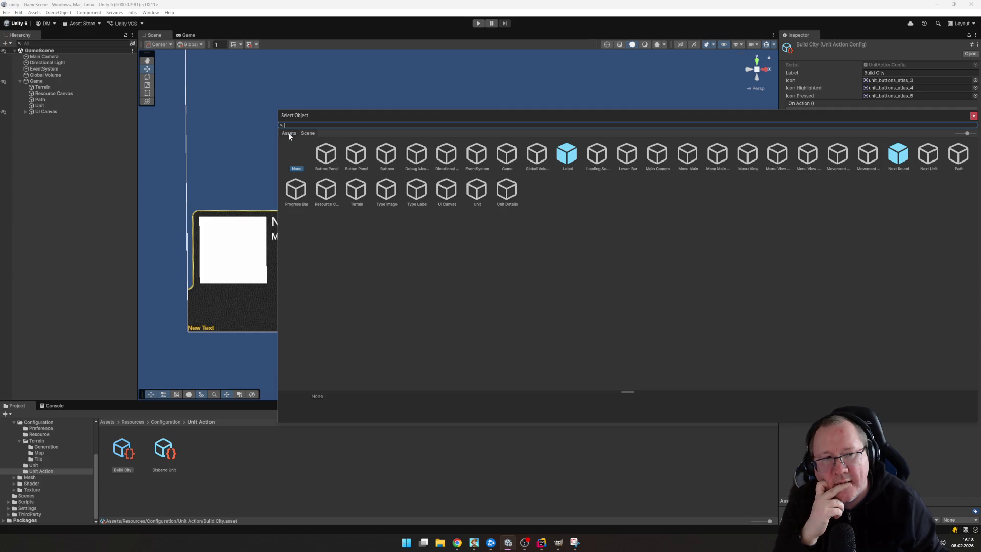
left_click(974, 116)
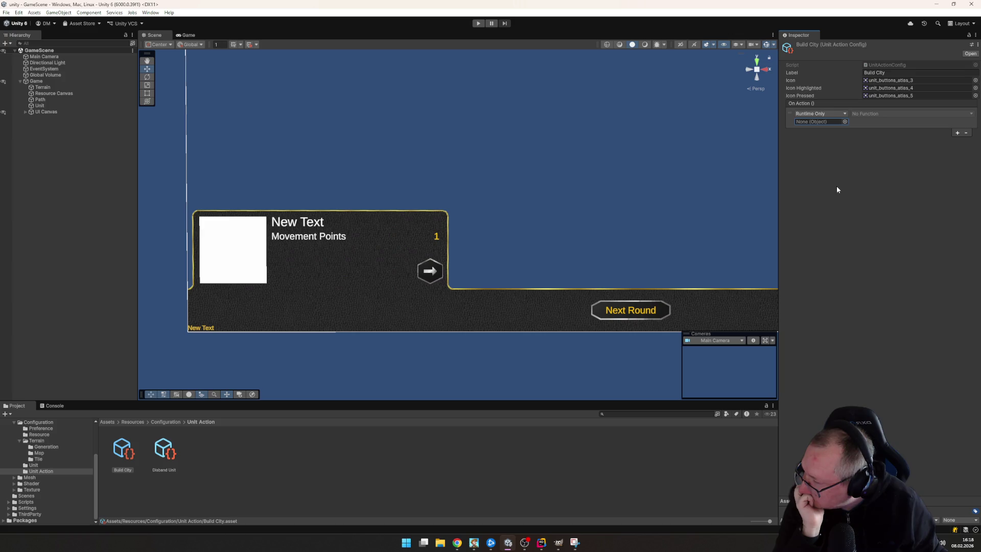
left_click(845, 121)
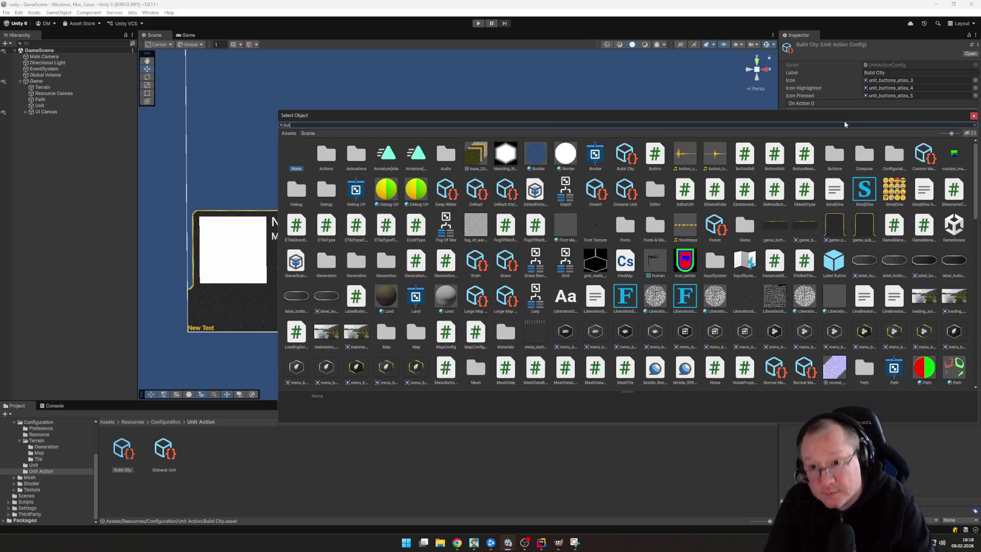
type("build")
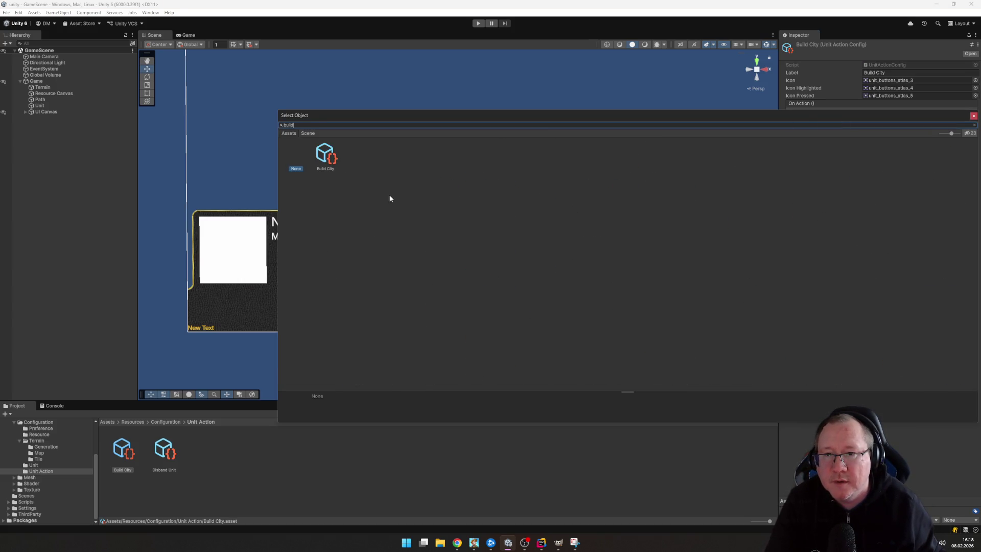
double_click(327, 154)
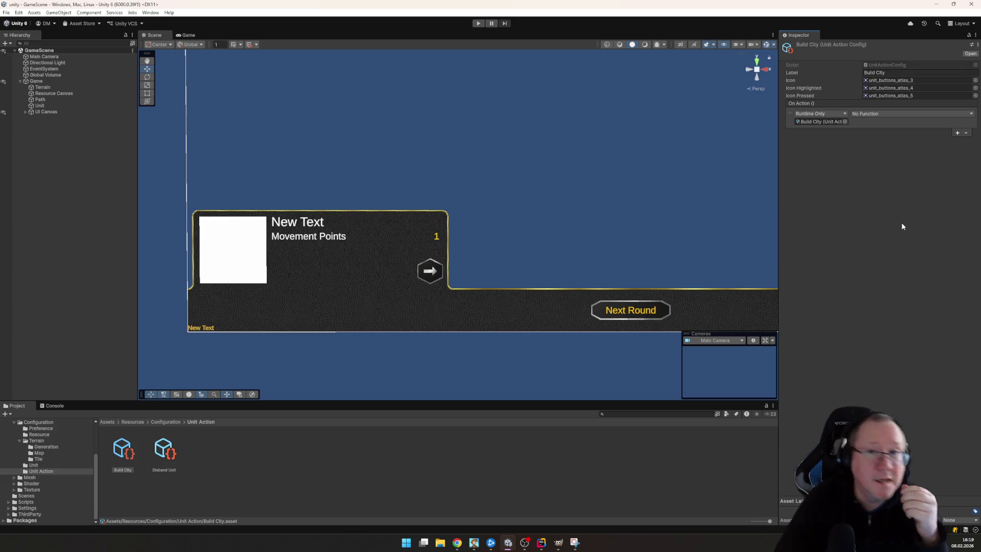
left_click(541, 542)
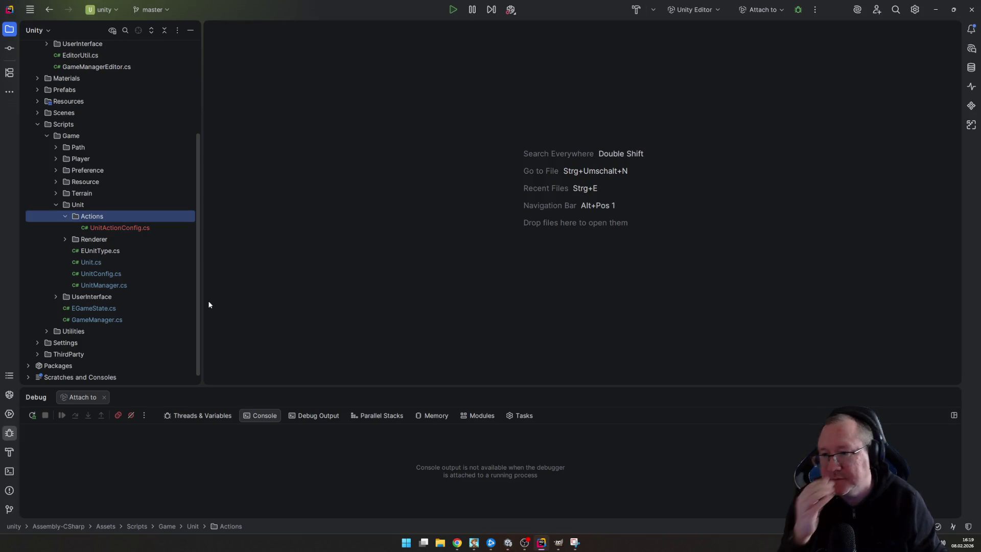
Open UnitActionConfig.cs from the Actions folder to view its fields and OnAction event
double_click(122, 228)
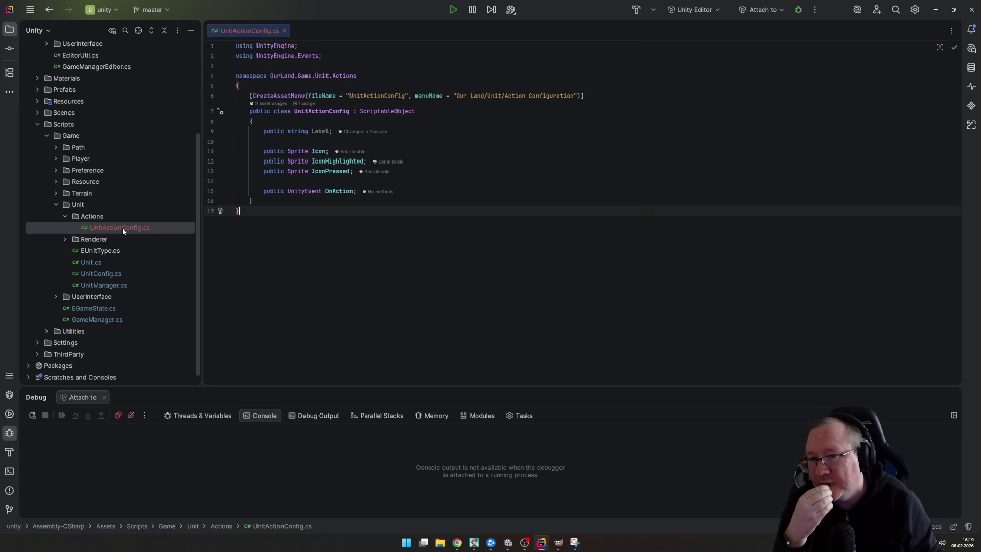
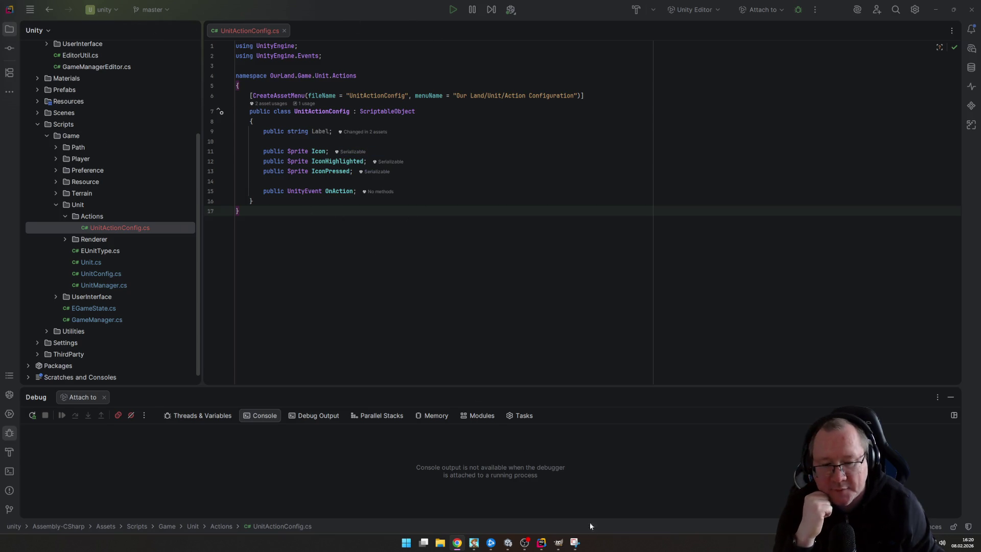
Bring the Rider window forward, then return to the Unity Editor showing the Build City config
left_click(541, 543)
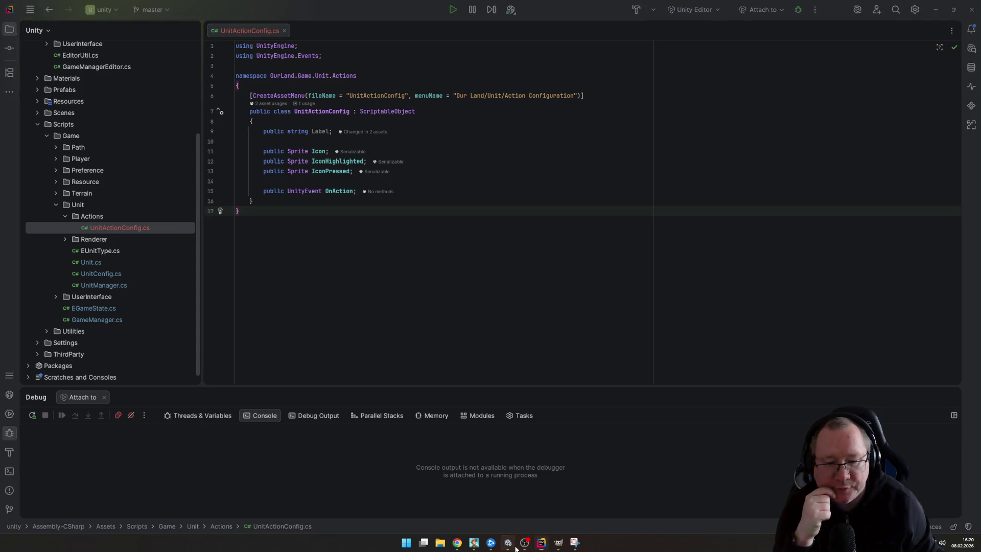
left_click(508, 543)
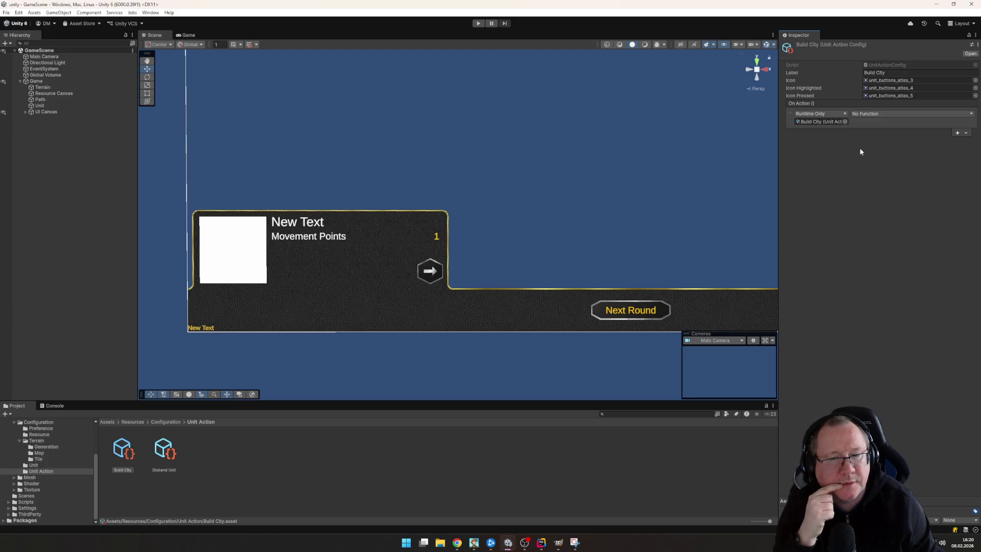
Set the Build City On Action listener's target to None, then select Unit in the Hierarchy
left_click(844, 122)
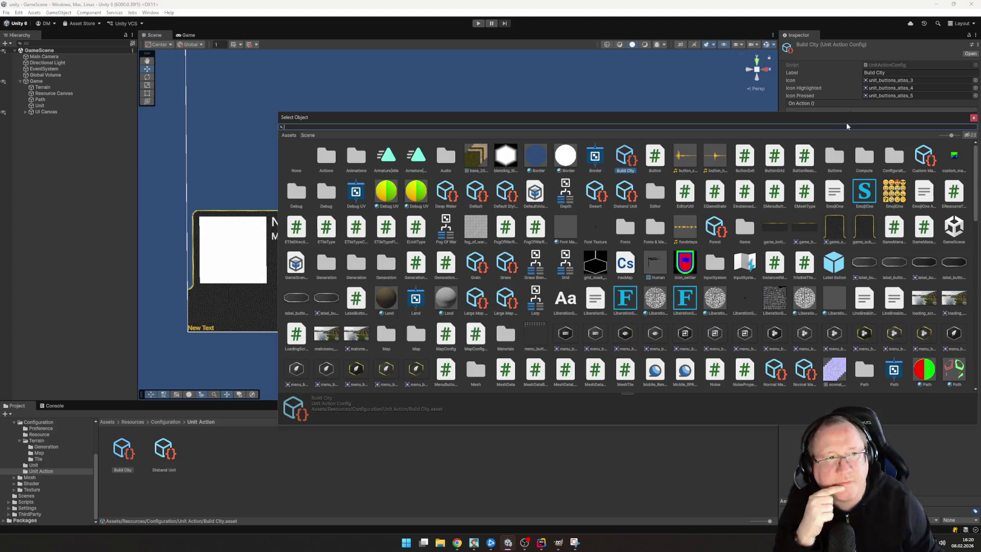
double_click(302, 161)
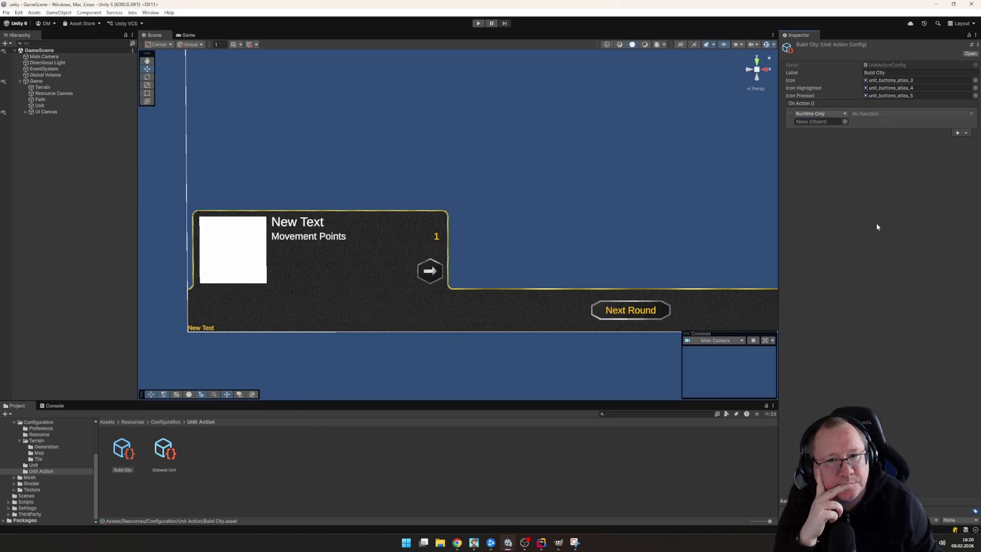
left_click(41, 105)
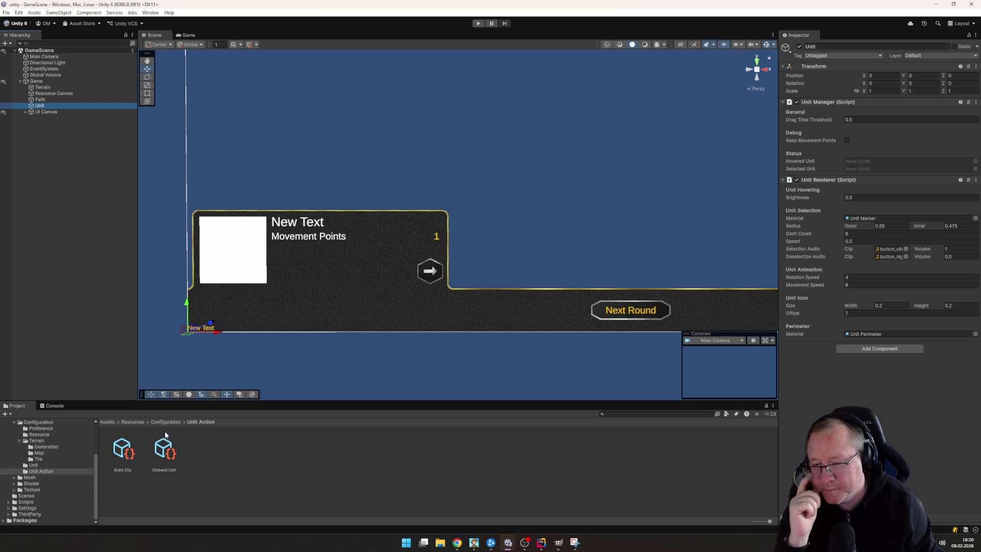
Compare the Disband Unit and Build City configs, then remove Build City's only On Action listener
left_click(168, 454)
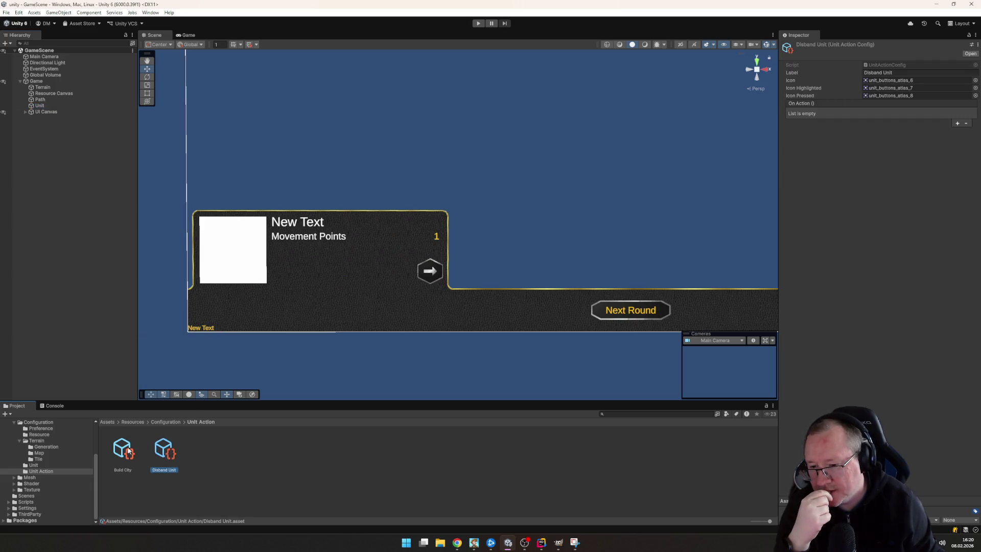
left_click(122, 451)
left_click(169, 453)
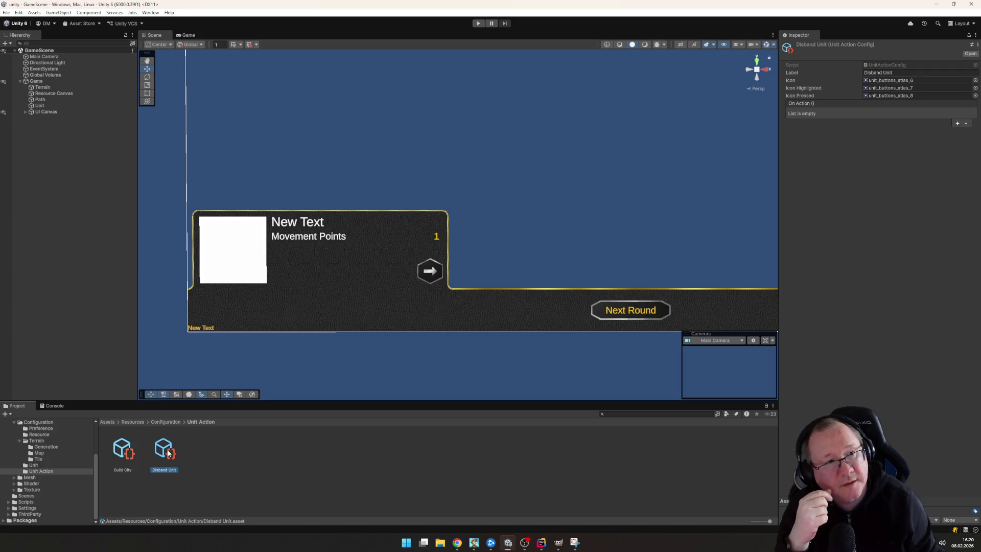
left_click(128, 451)
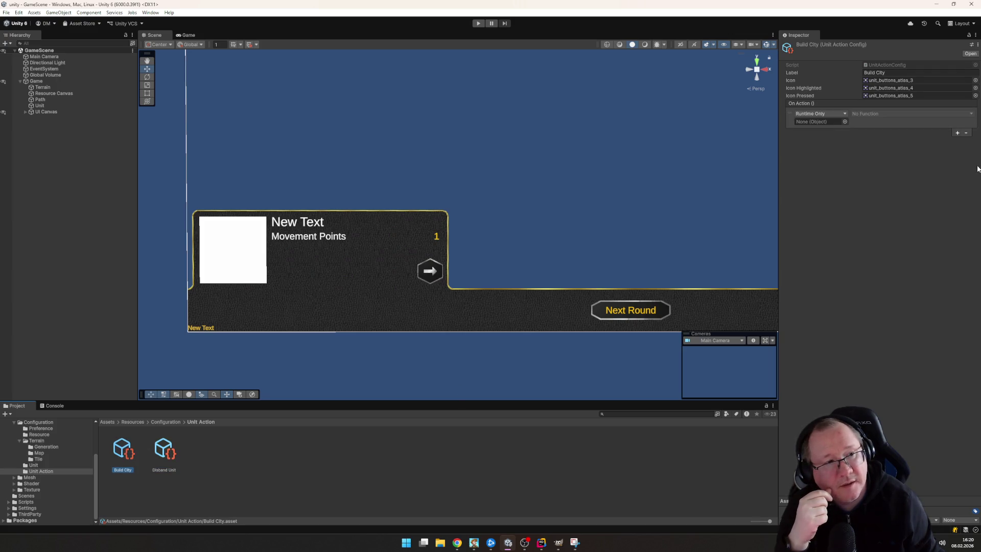
left_click(965, 132)
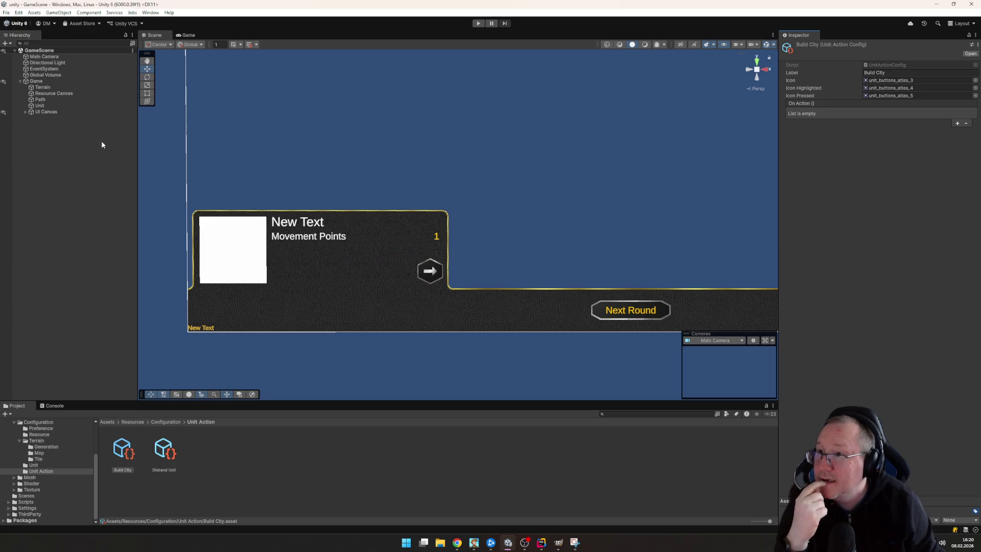
Check the Unit and Game objects' components, including Game Manager, then return to Rider
left_click(40, 106)
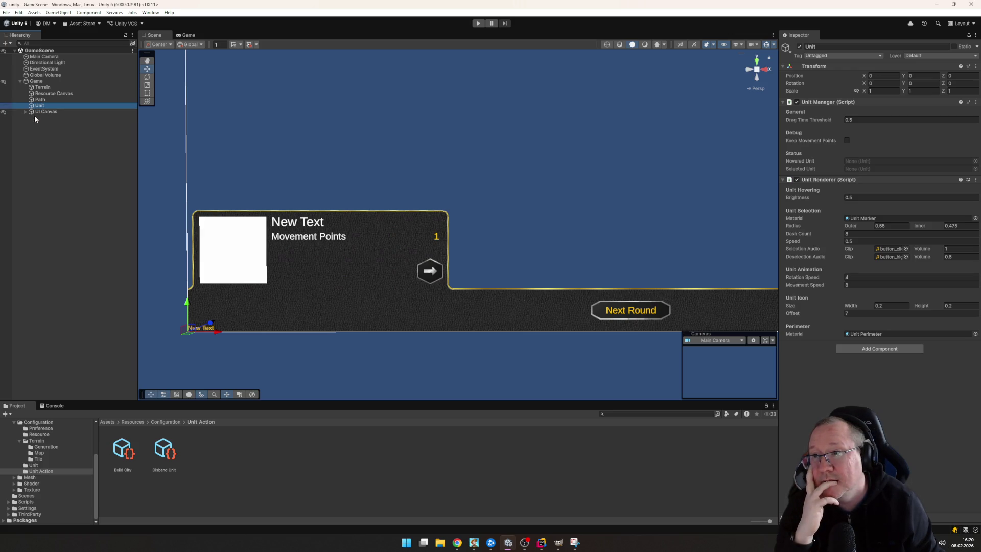
left_click(45, 82)
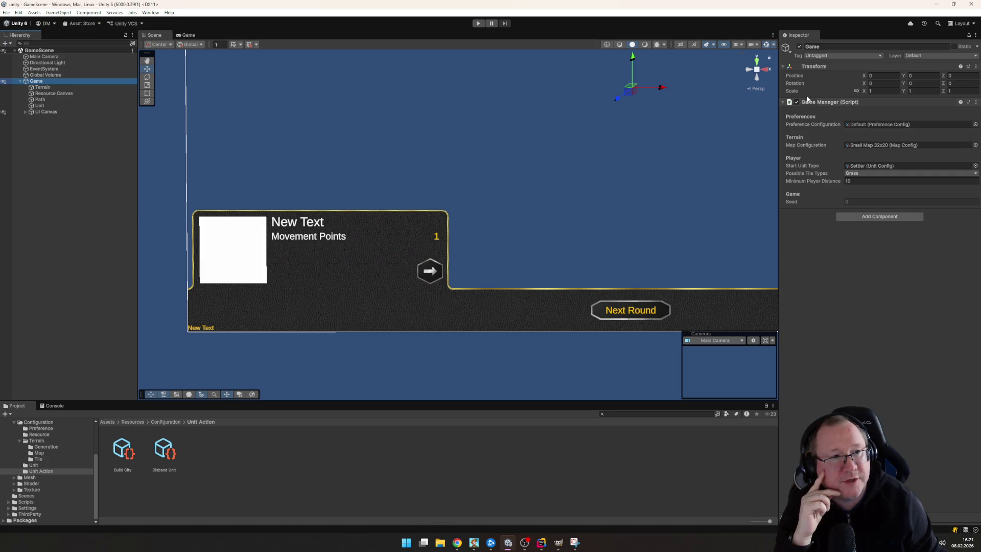
left_click(783, 102)
left_click(782, 102)
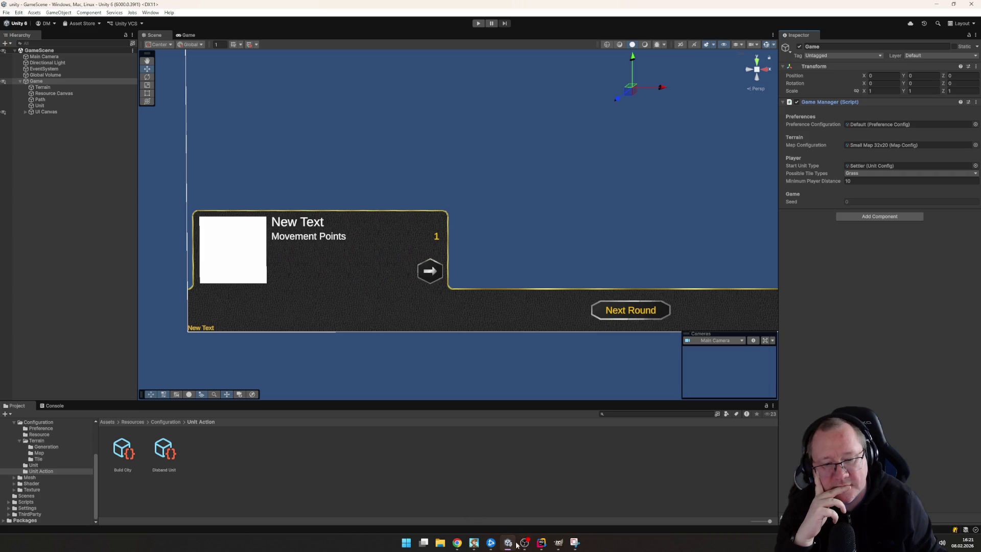
mouse_move(484, 547)
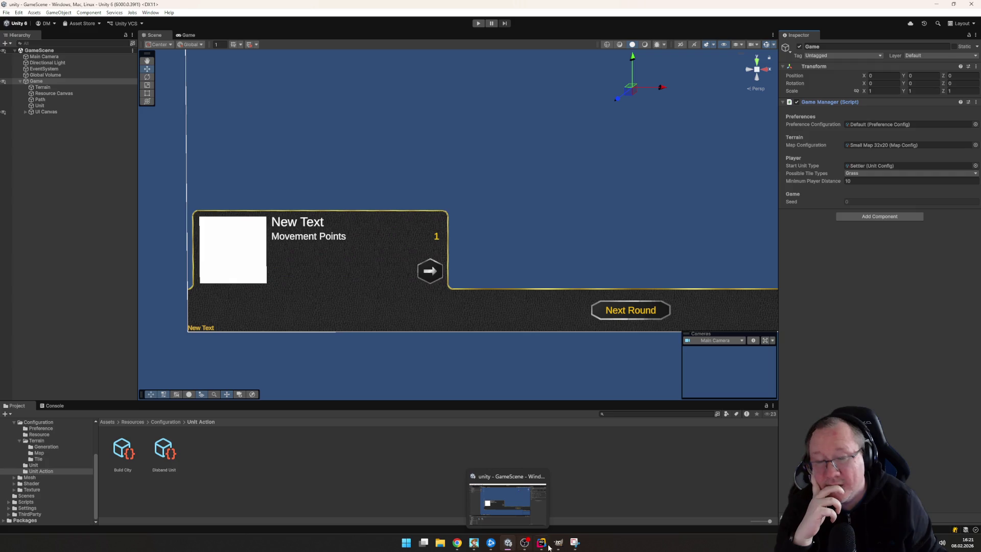
mouse_move(575, 547)
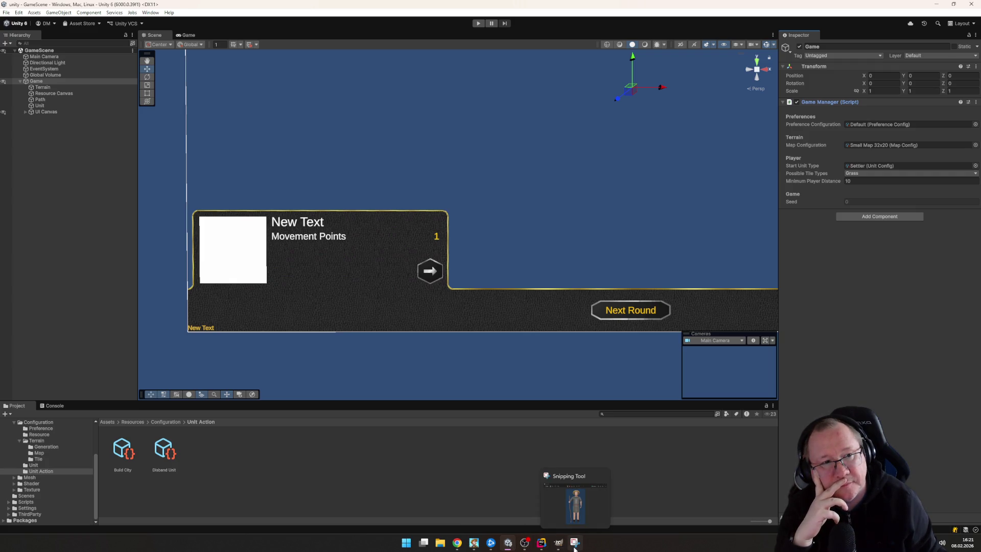
left_click(540, 542)
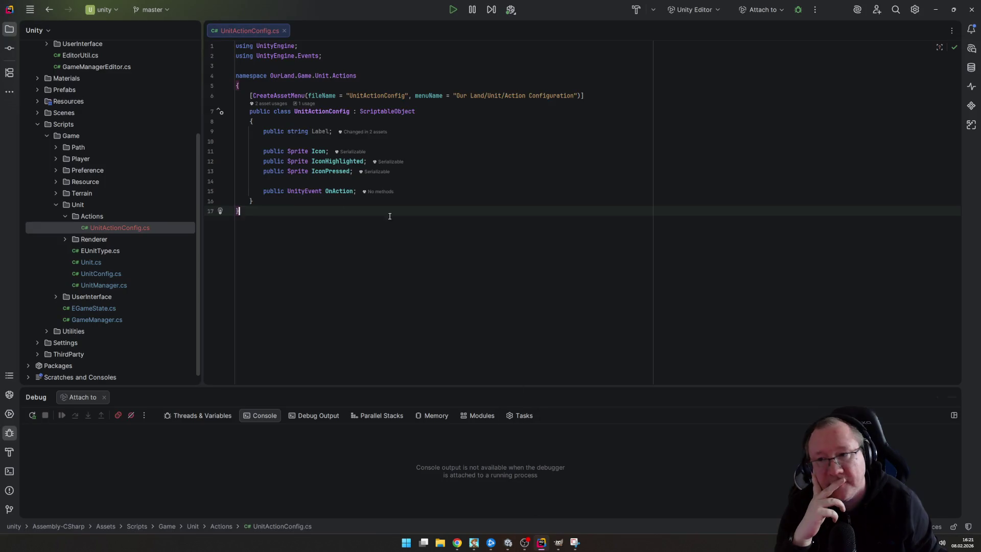
Open GameManager.cs and put the cursor on the blank line after the EndRound method
double_click(97, 319)
scroll(451, 316, "down", 5)
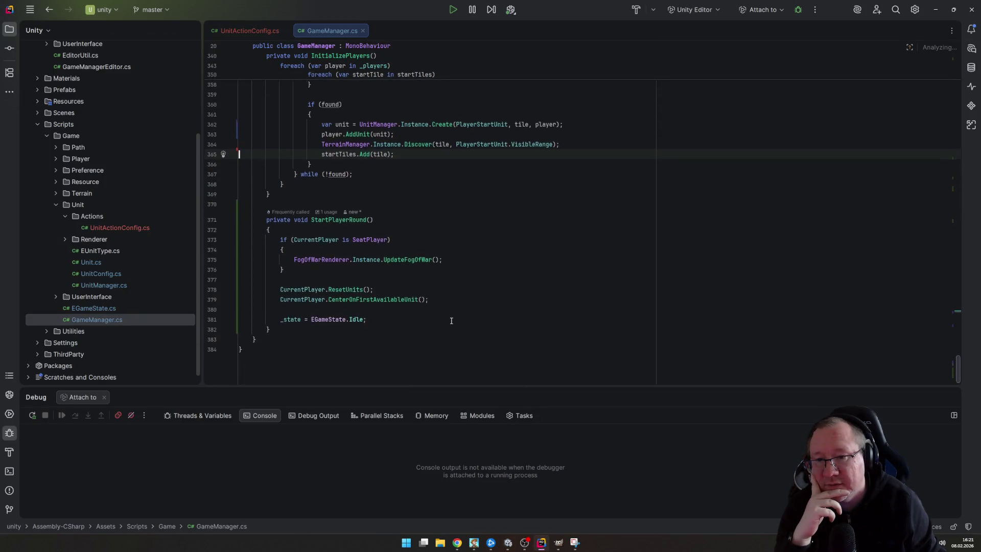
scroll(451, 315, "up", 5)
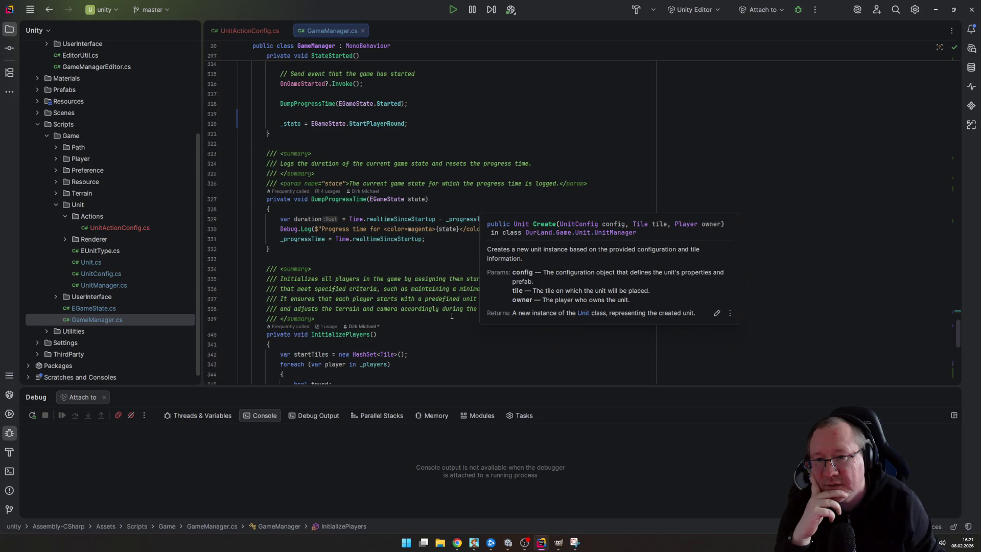
scroll(452, 316, "up", 20)
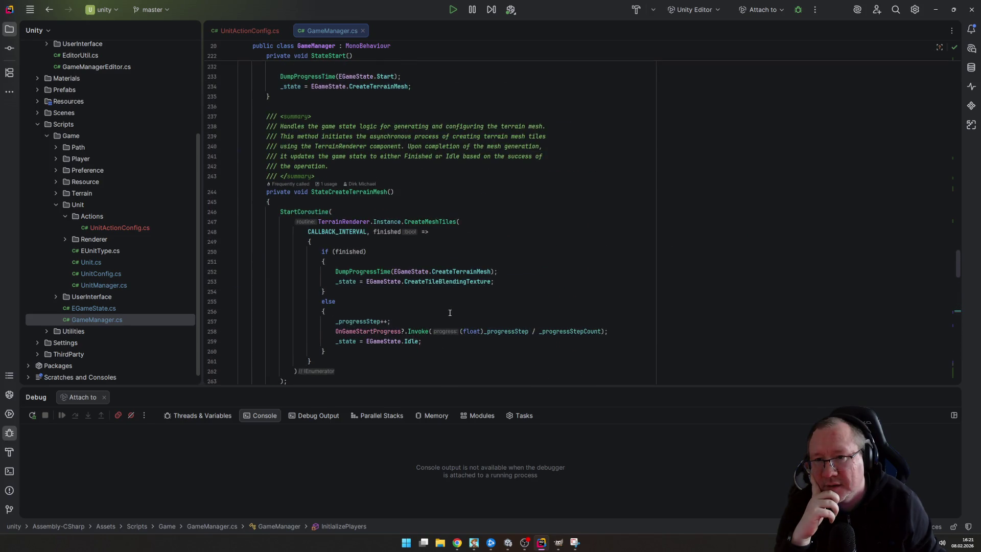
scroll(449, 312, "up", 3)
scroll(450, 312, "down", 4)
scroll(444, 308, "up", 11)
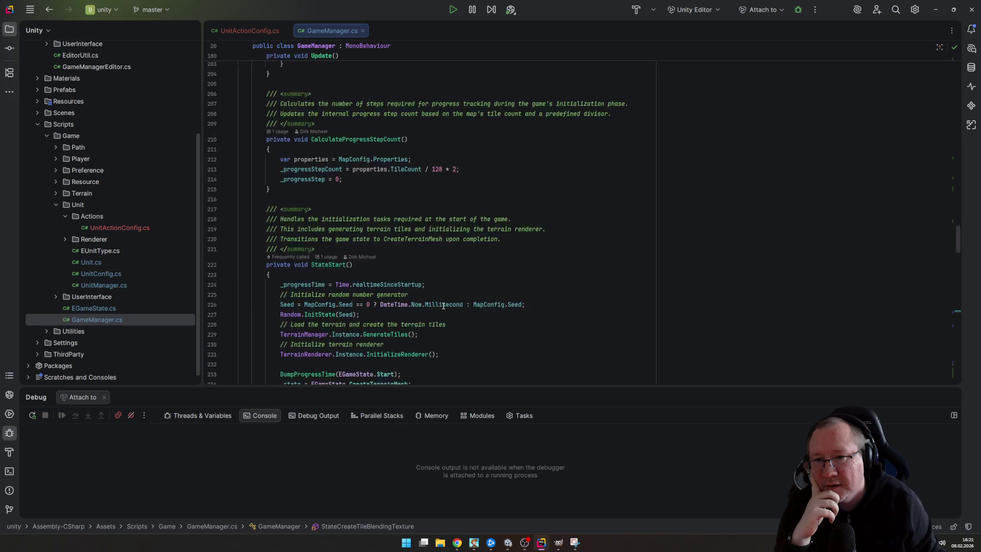
scroll(443, 305, "up", 20)
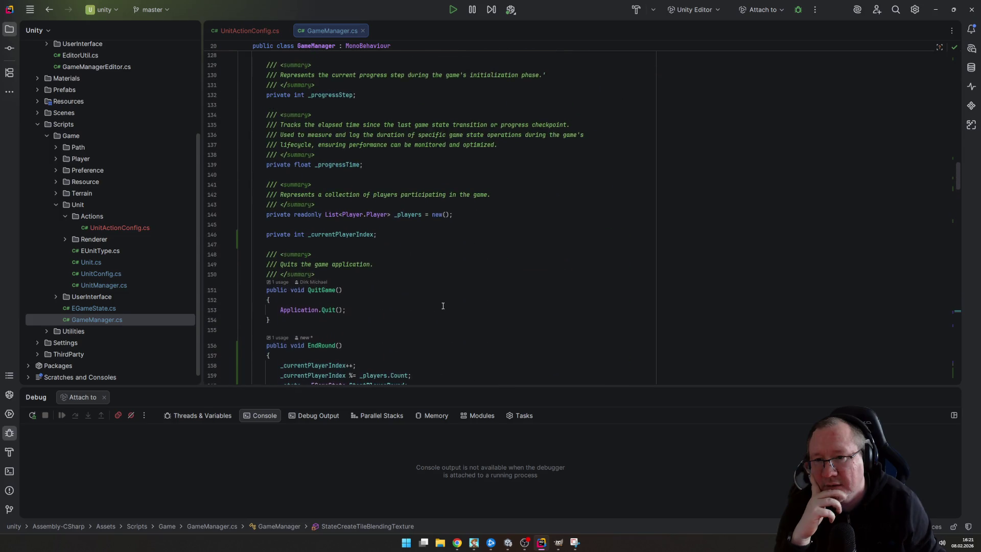
scroll(442, 305, "down", 6)
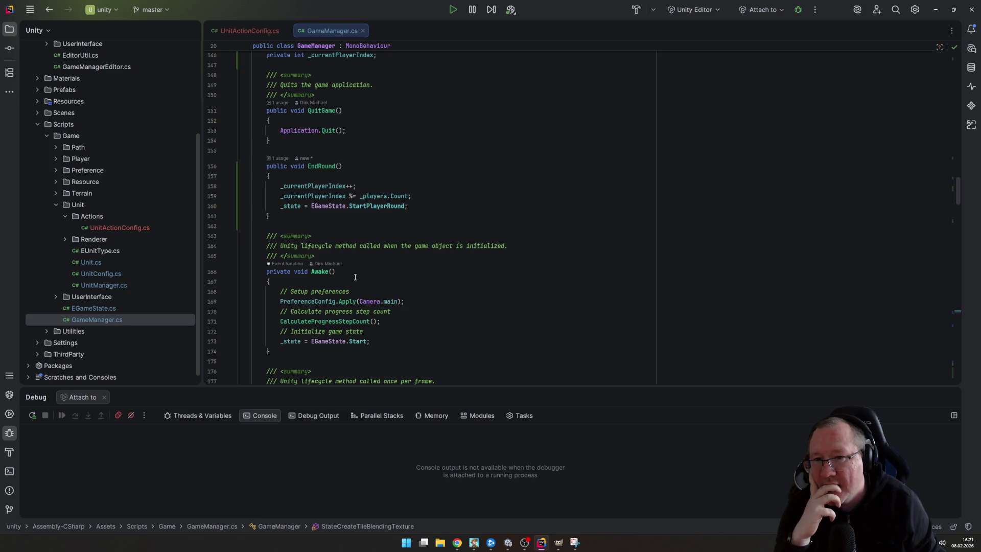
left_click(367, 224)
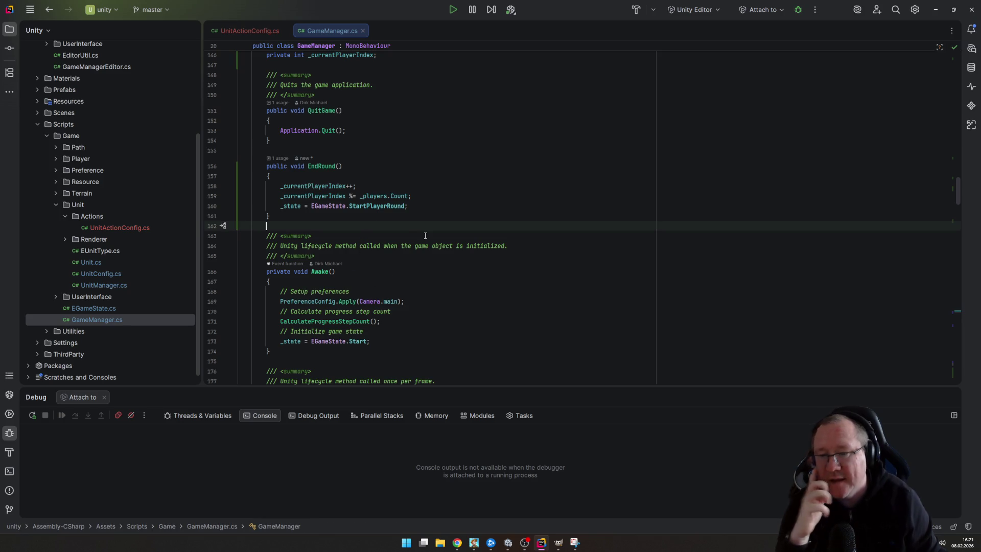
Add an empty public void BuildCity() method after EndRound
key("Return")
type("p")
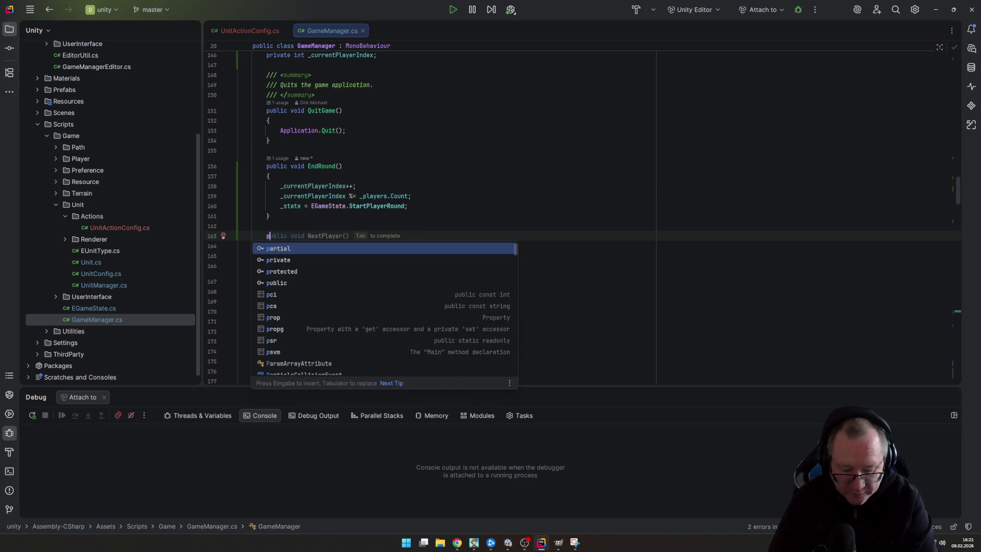
type("ublic void ")
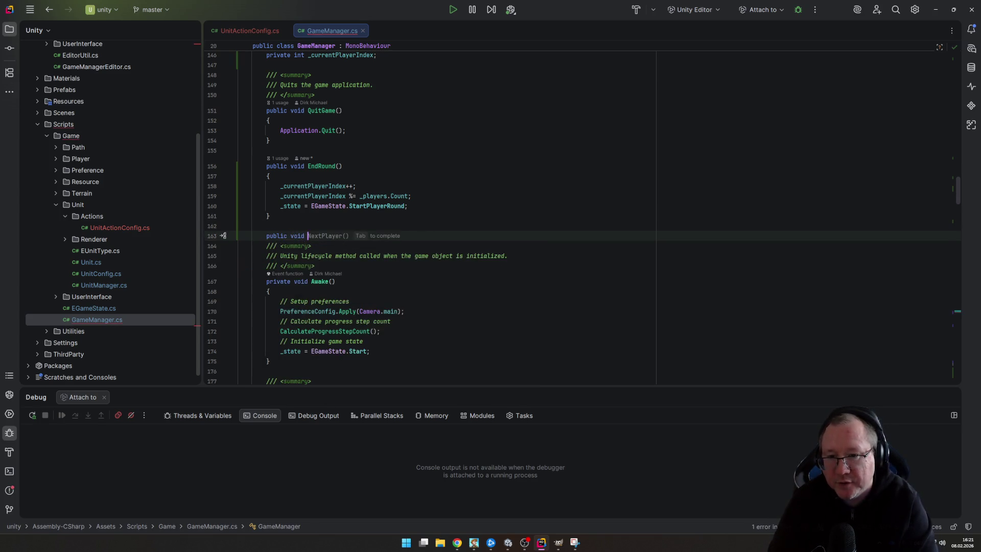
type("BuiCity")
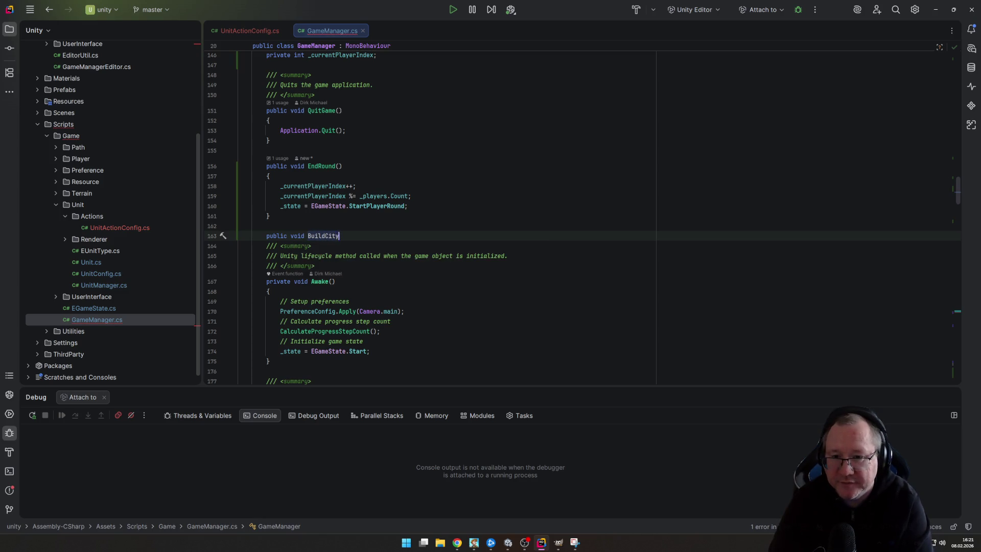
type("(){")
key("Return")
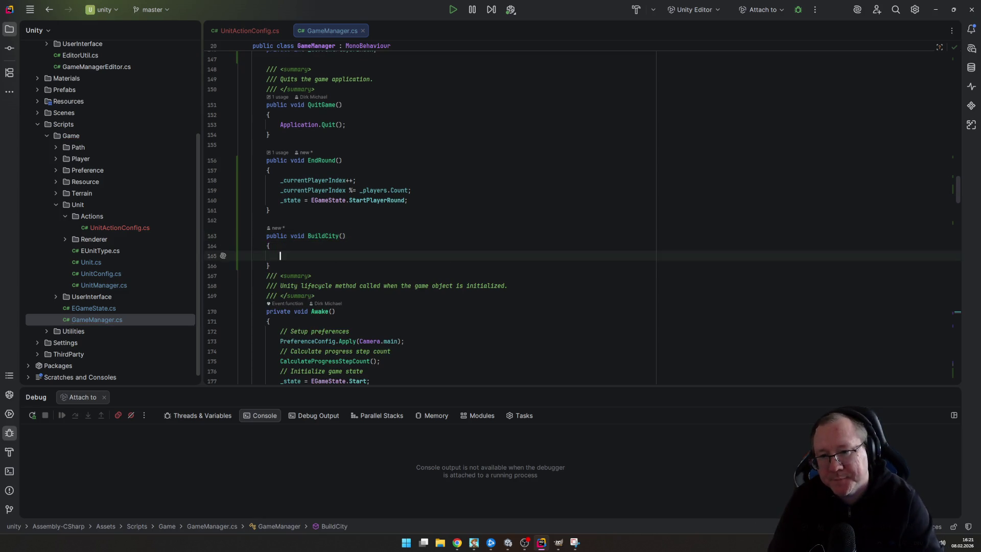
key("Down")
key("Return")
key("Up")
key("Up")
key("Up")
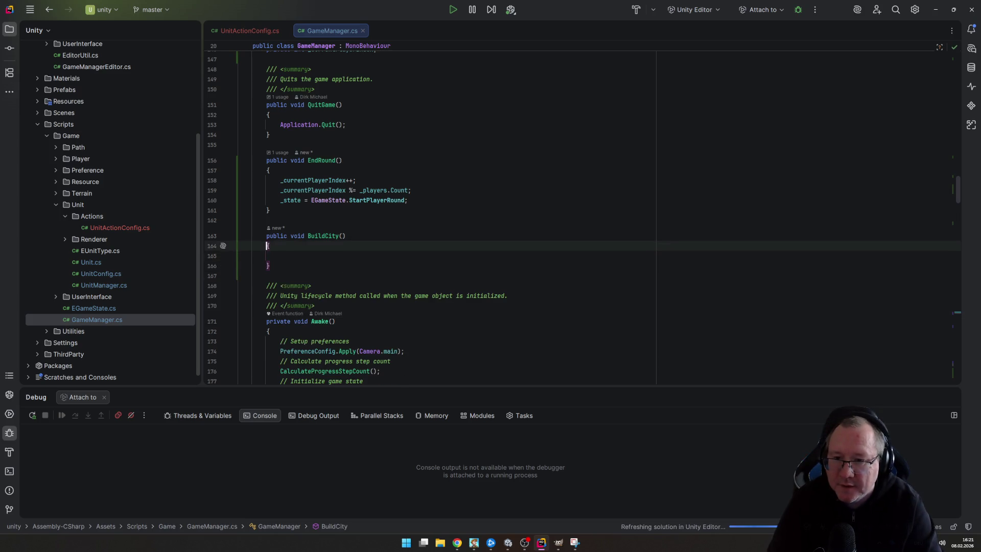
Tidy the blank lines around and inside BuildCity's body
left_click(266, 235)
key("Down")
key("End")
key("Delete")
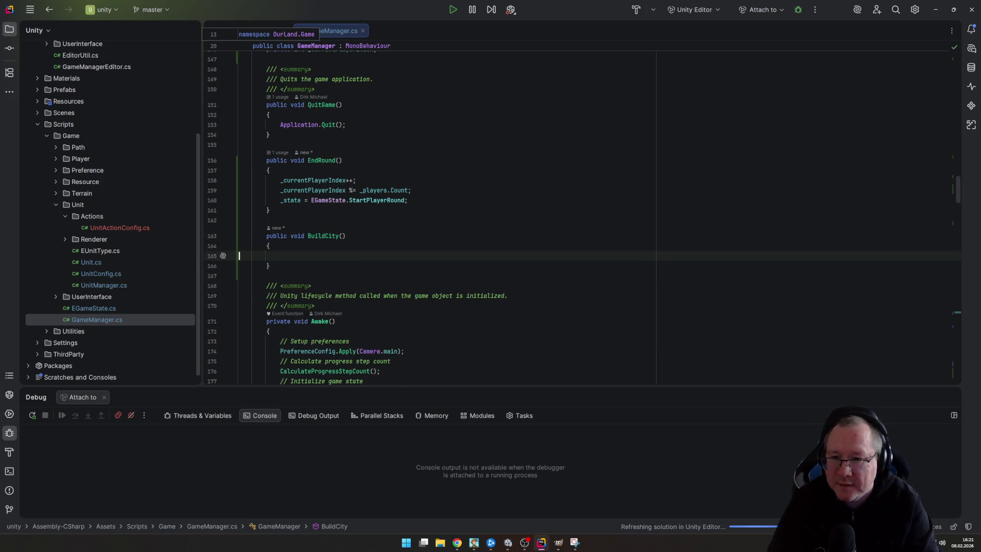
key("Down")
key("Down")
key("Down")
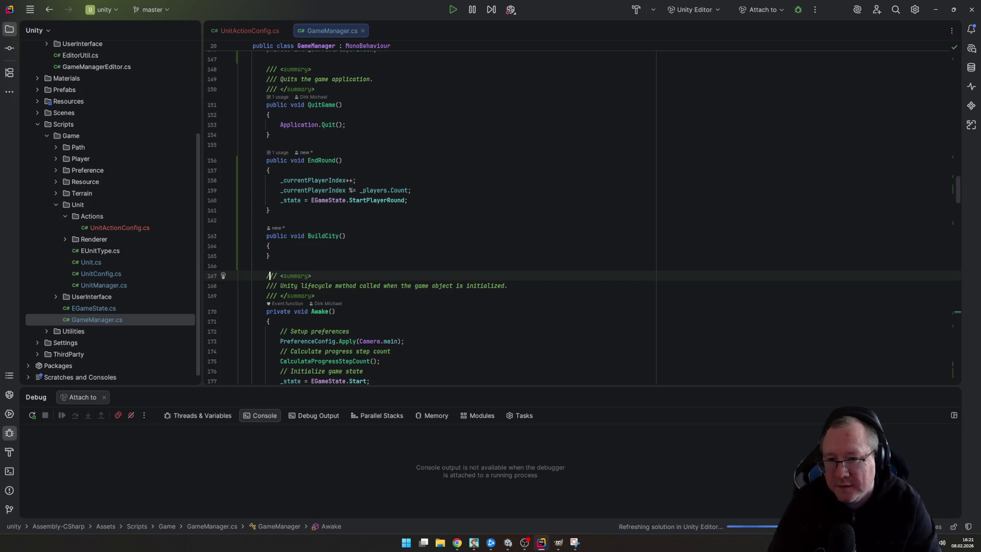
key("Up")
key("Up")
key("Up")
left_click(239, 220)
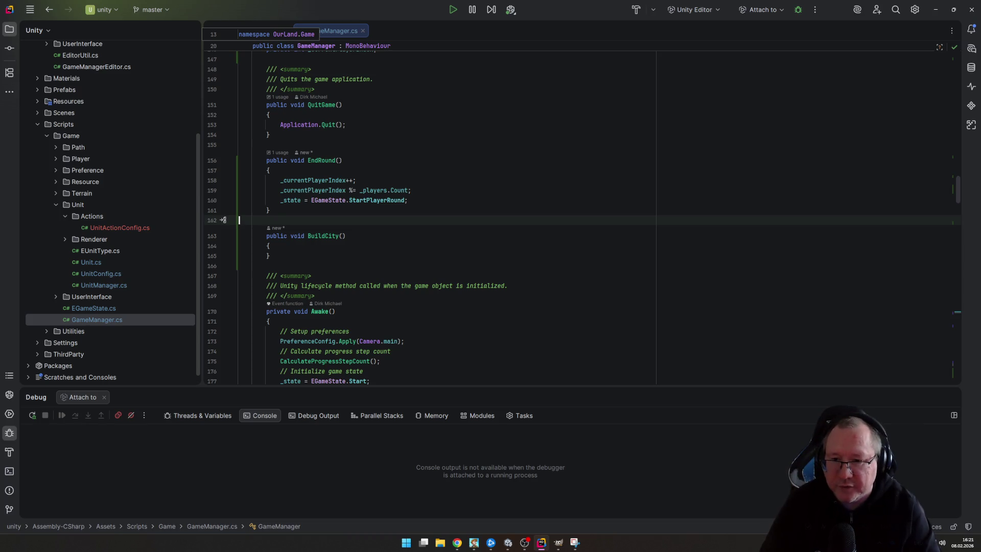
left_click(269, 245)
Write the condition if (UnitManager.Instance.SelectedUnit?.Config.Type == EUnitType.Settler) inside BuildCity
key("Return")
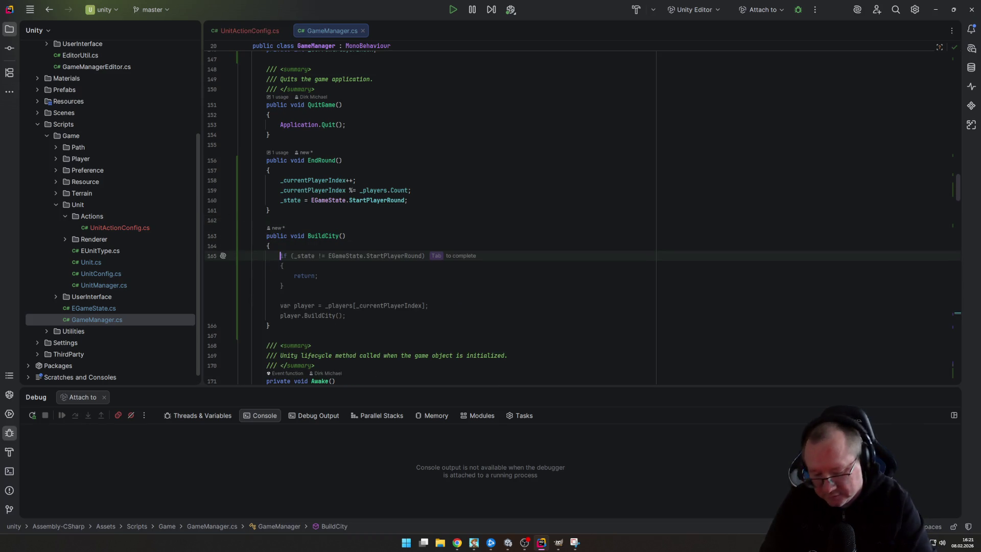
type("var")
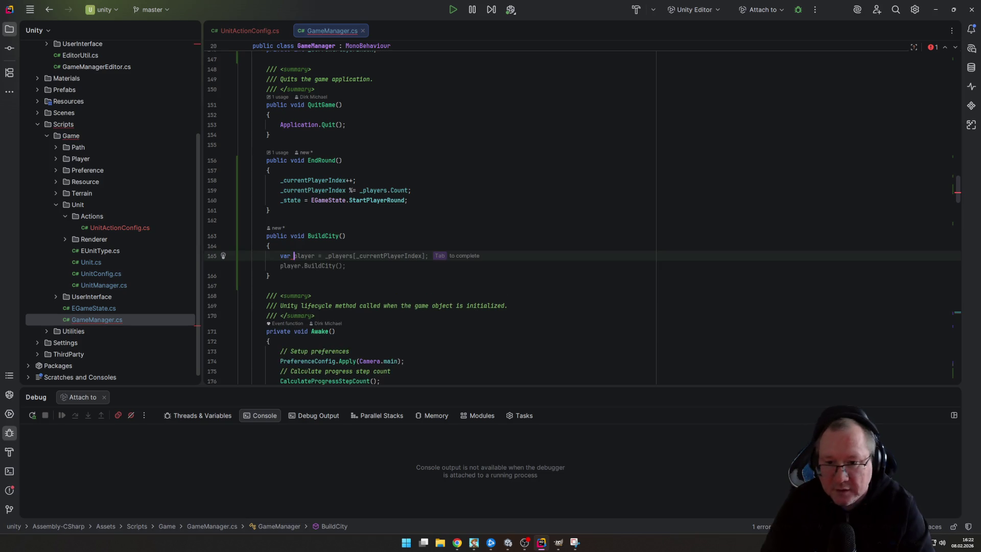
key("BackSpace")
key("BackSpace")
key("BackSpace")
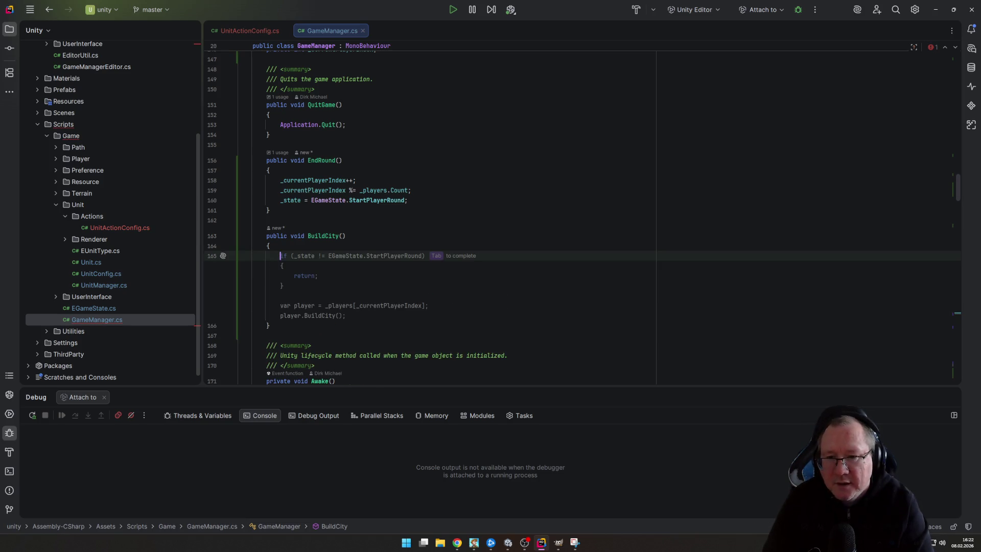
type("if (Uni")
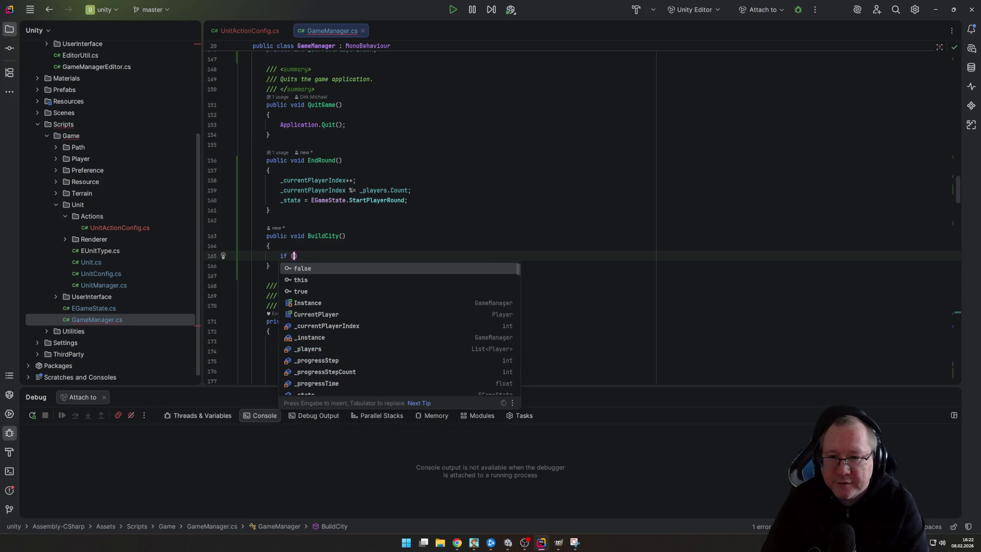
key("Return")
type(".")
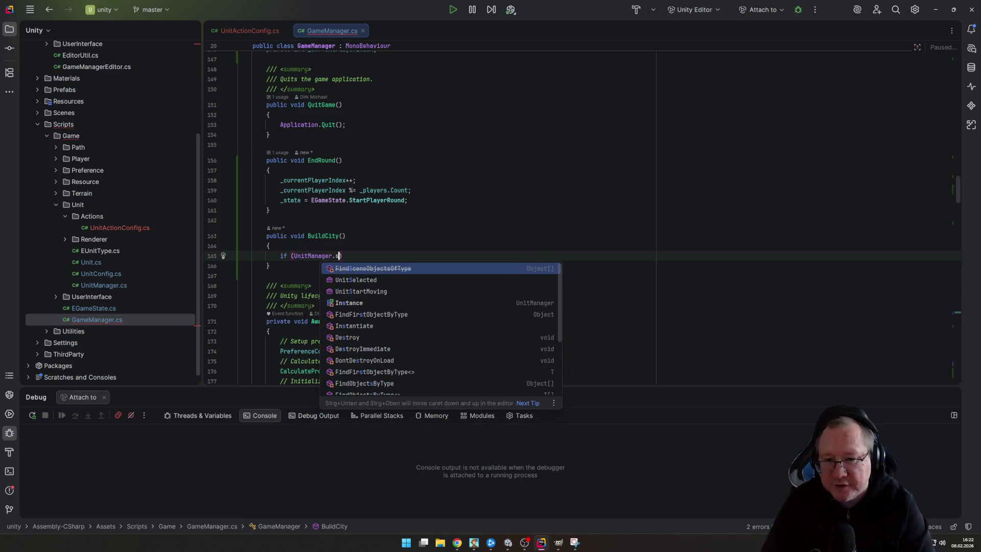
type("i")
key("Return")
type(".")
key("Return")
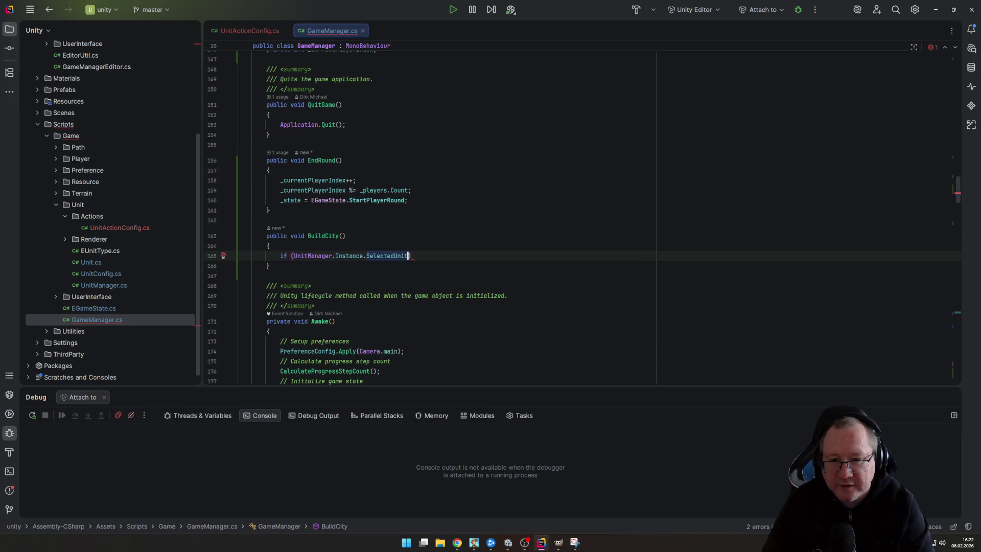
type("?")
key("Escape")
type(".")
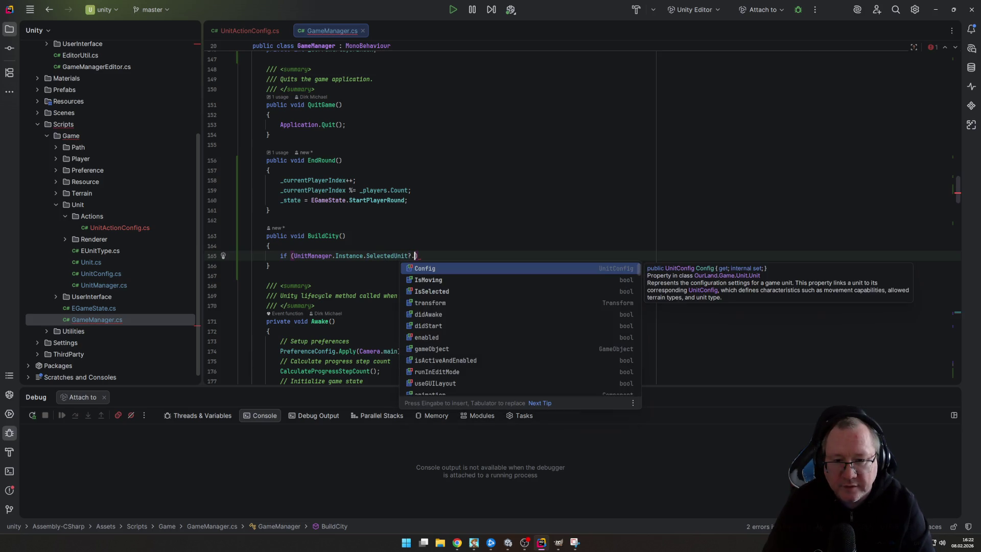
key("Return")
type(".t")
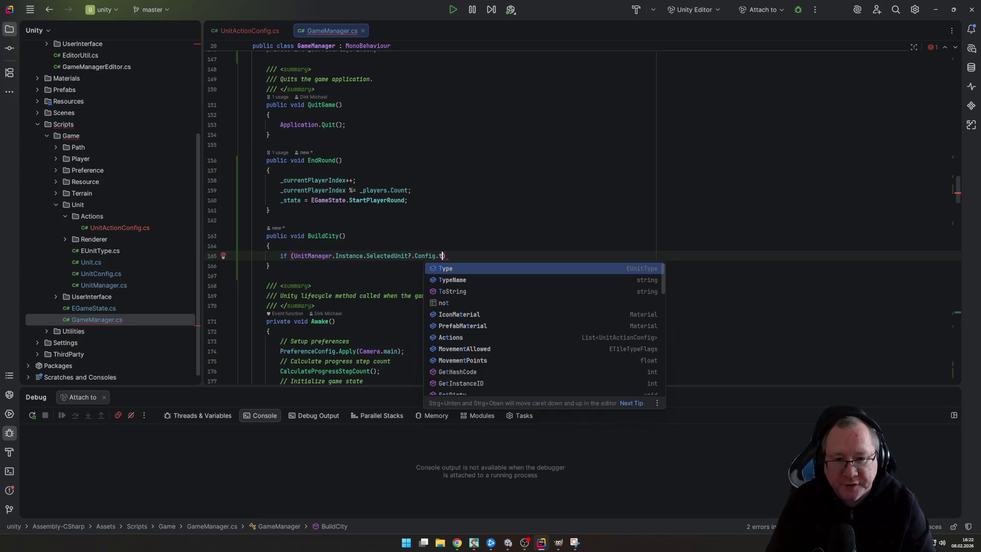
key("Return")
type("==")
type(" Set")
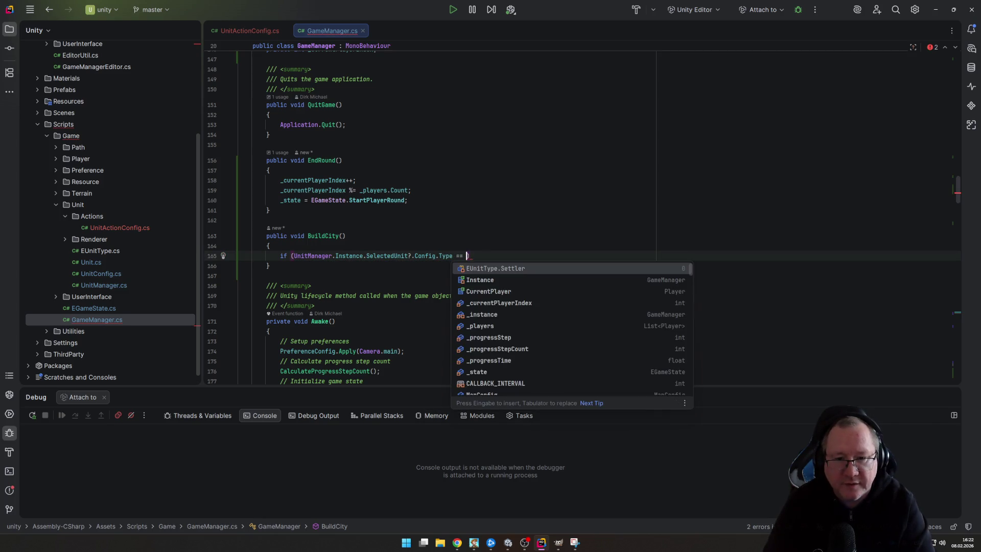
key("Return")
key("Return")
Add a Debug.Log("Building city") line inside the if block
type("{")
key("Return")
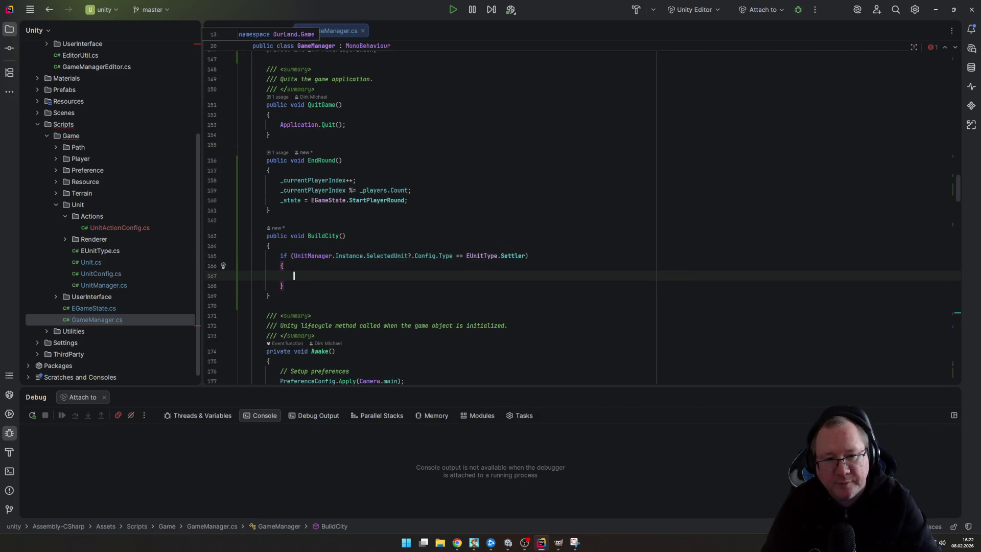
key("Down")
key("Down")
key("Down")
key("Down")
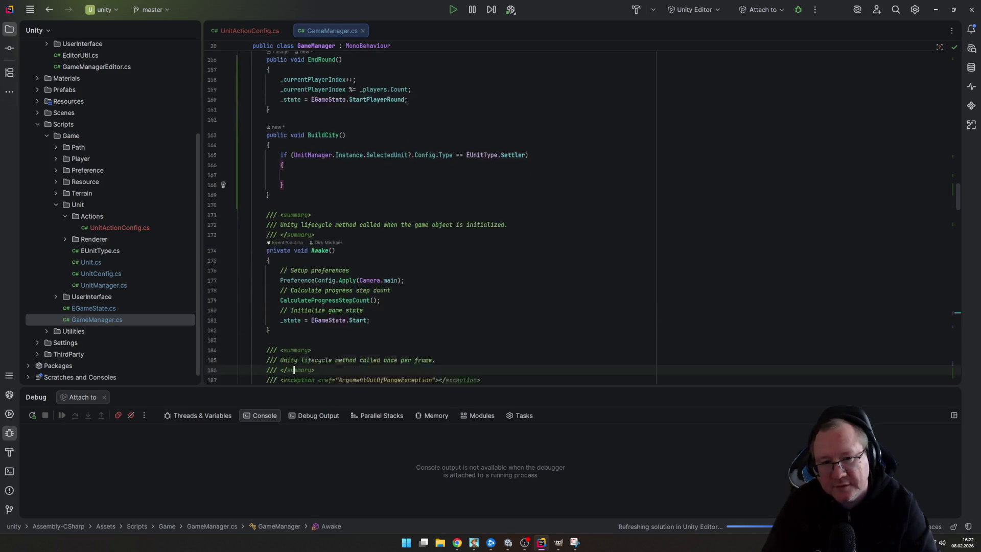
key("Up")
key("Up")
key("Up")
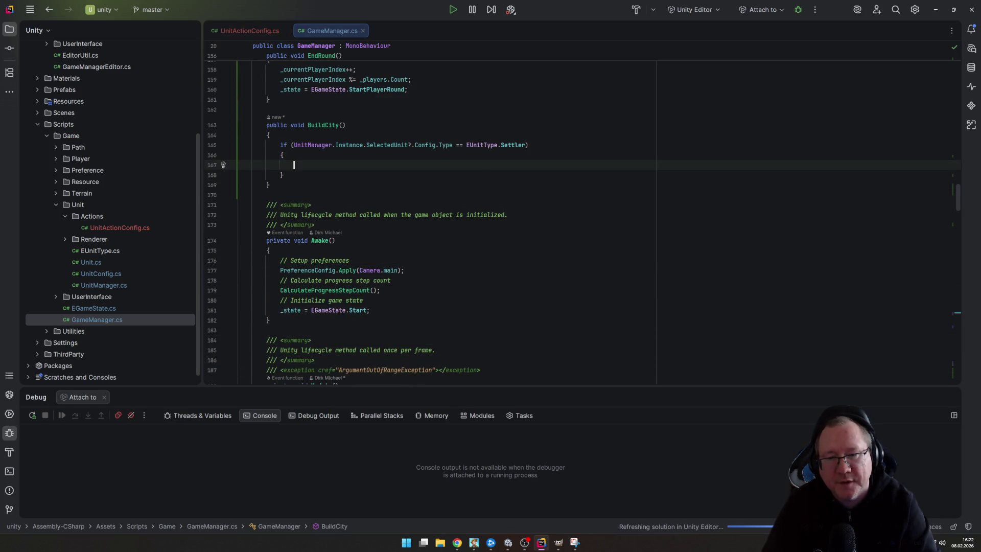
type("Debug.l")
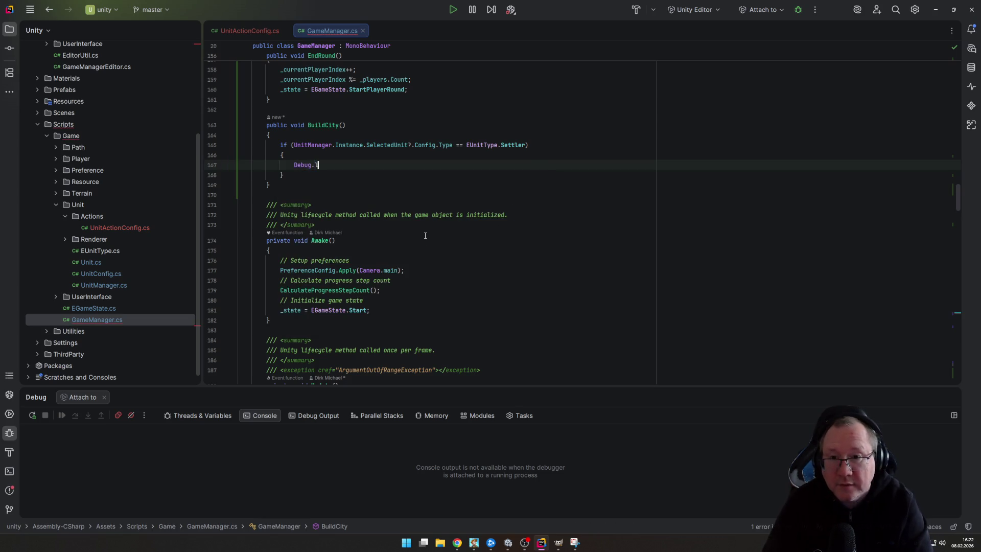
key("Tab")
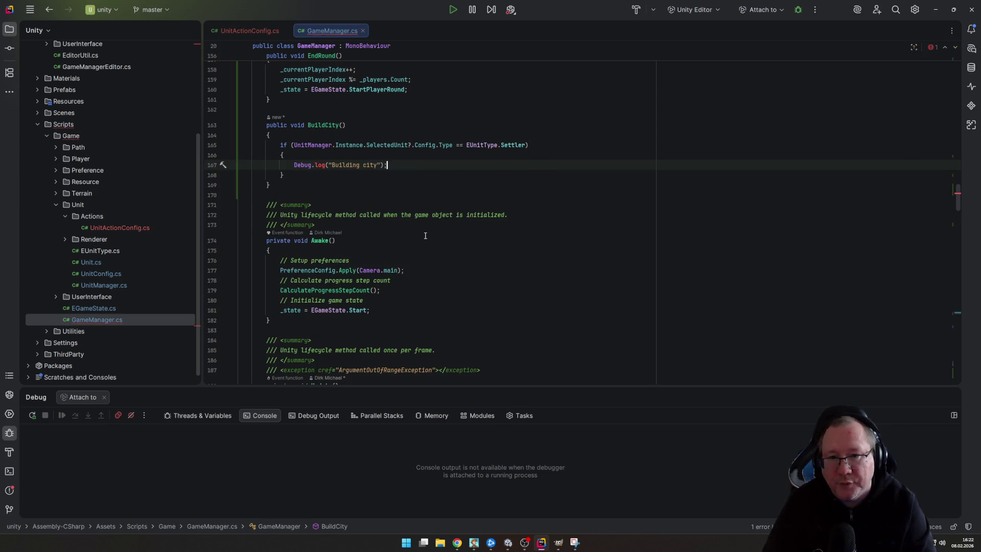
key("BackSpace")
key("BackSpace")
key("BackSpace")
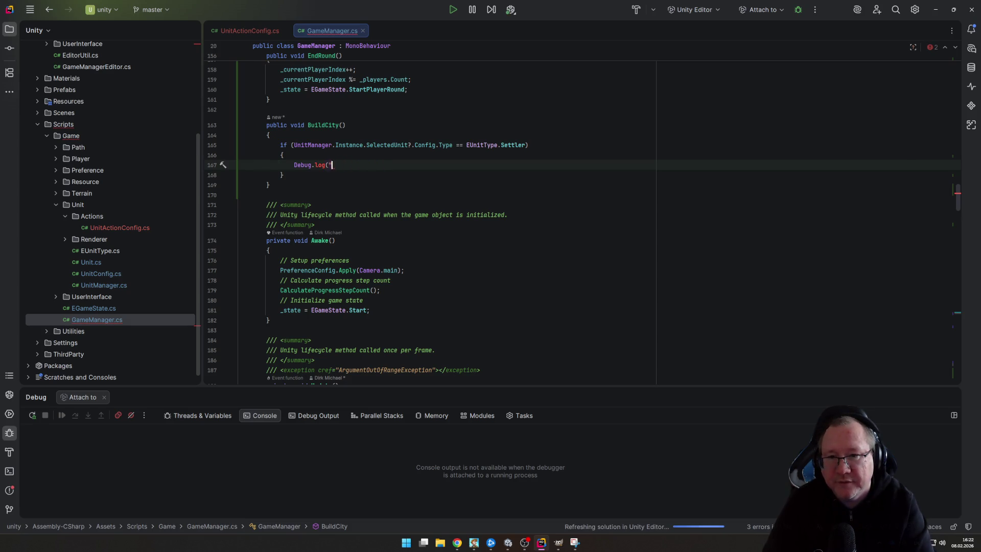
type("L")
key("Tab")
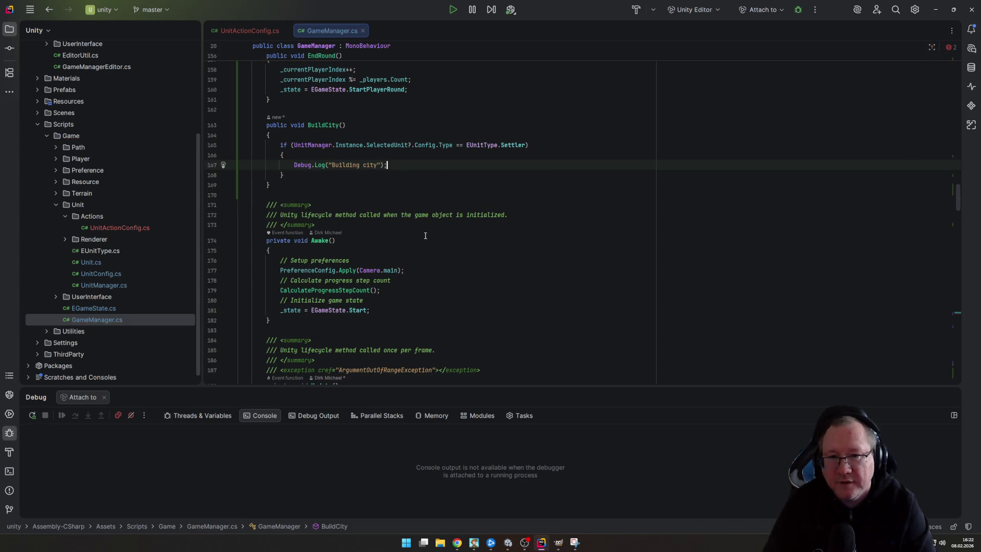
key("Left")
key("Left")
key("Left")
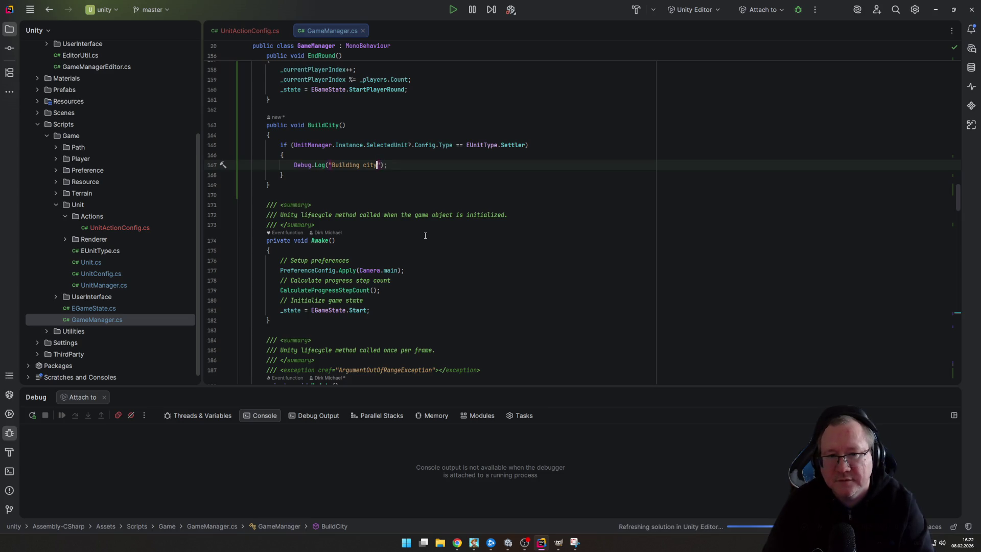
key("Up")
key("Up")
key("Up")
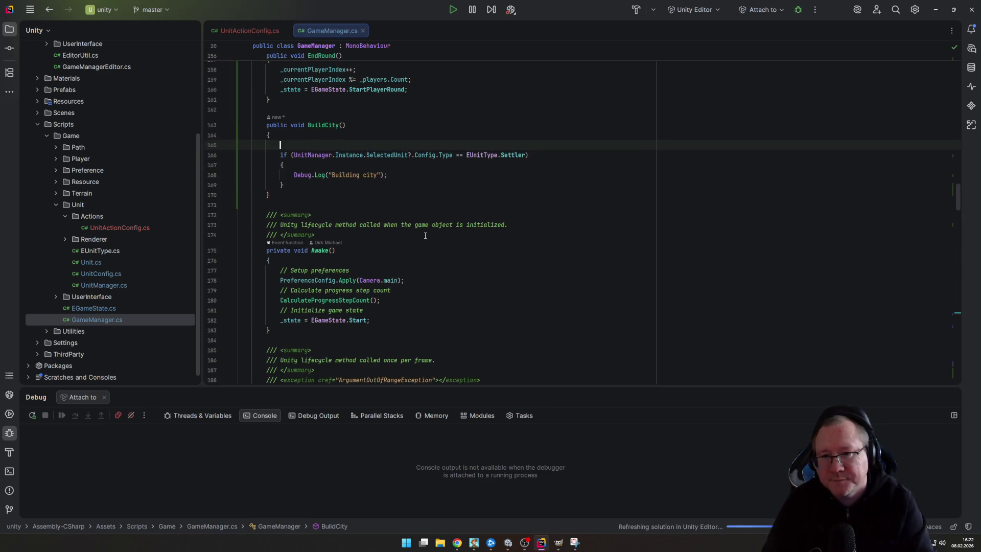
Store the selected unit in a var unit and use unit? in the Settler condition
key("End")
key("Return")
type("var u")
key("Tab")
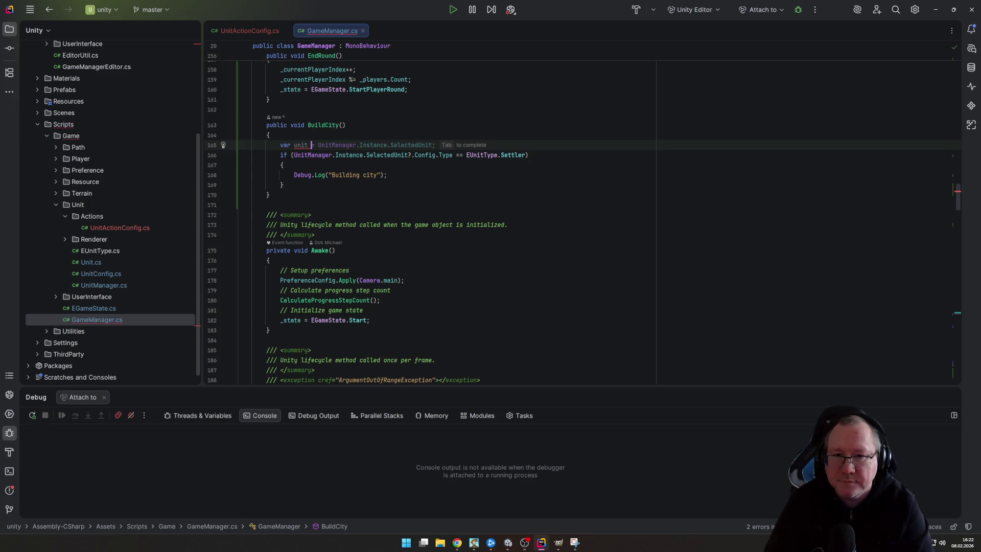
key("Down")
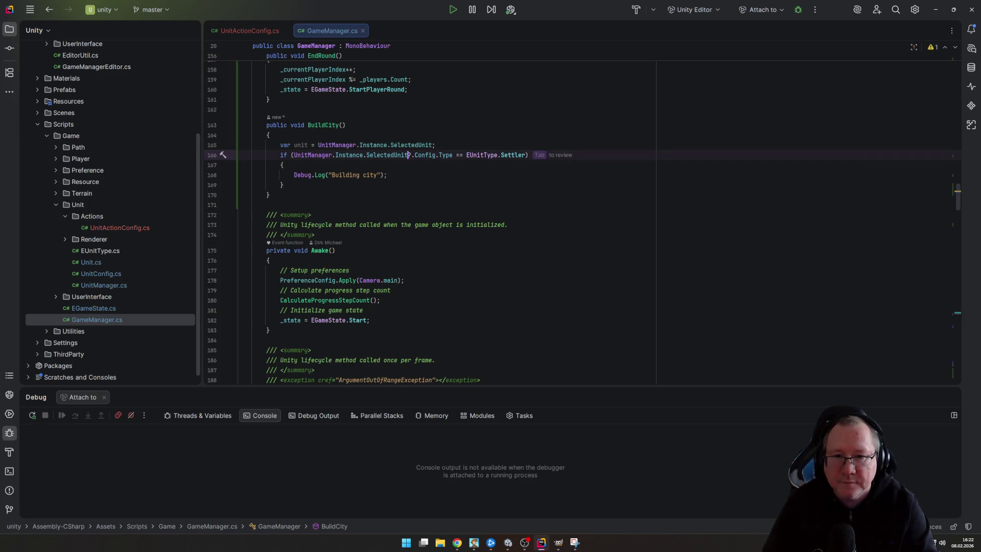
key("Left")
key("ctrl+shift+Left")
key("ctrl+shift+Left")
key("ctrl+shift+Left")
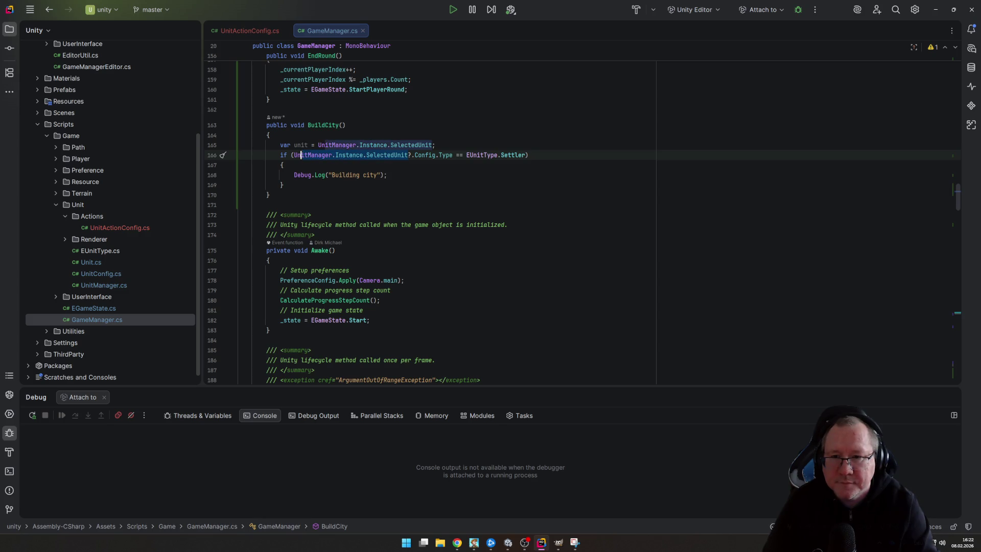
type("unit?")
key("Down")
key("Down")
Change the log to $"Building city by {unit.name}" and save GameManager.cs
key("End")
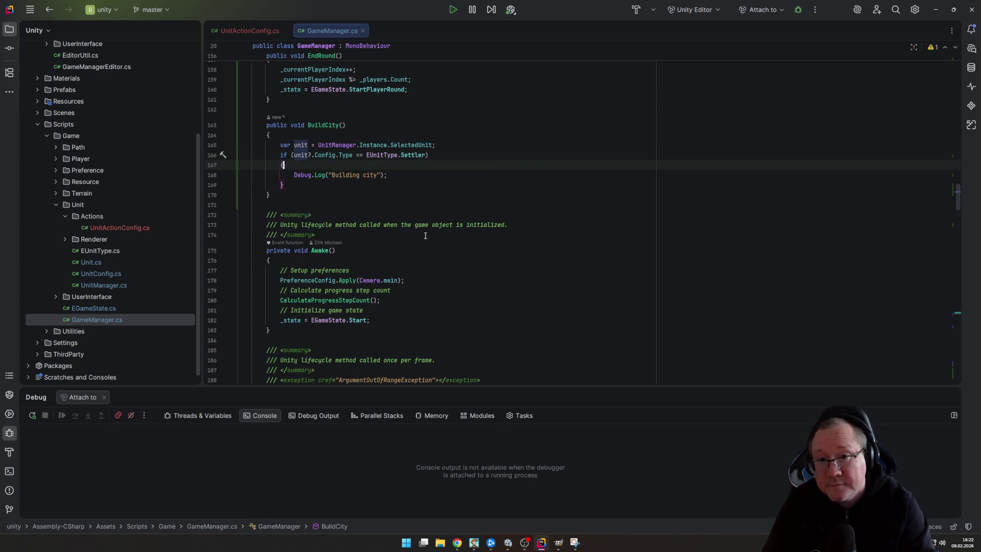
key("Left")
key("Left")
type("r")
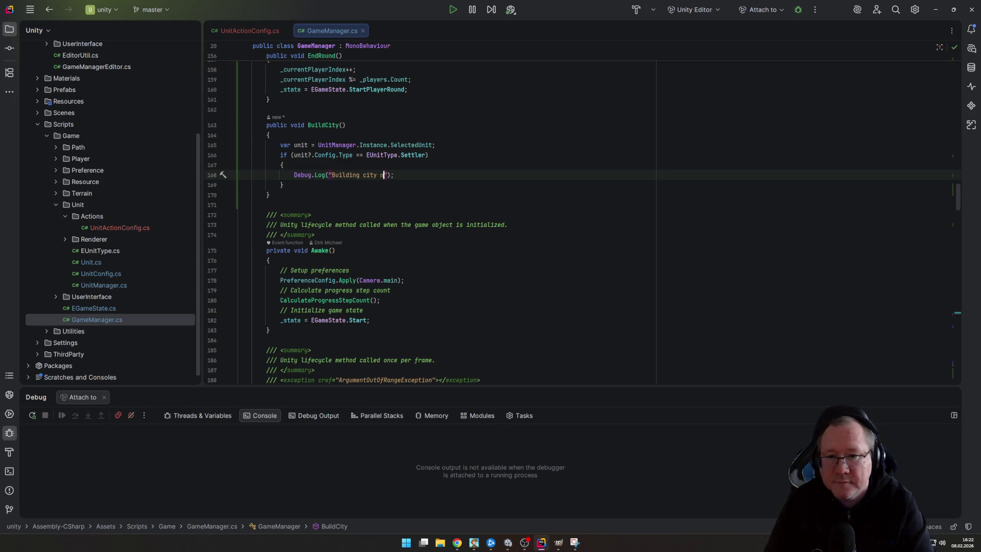
key("BackSpace")
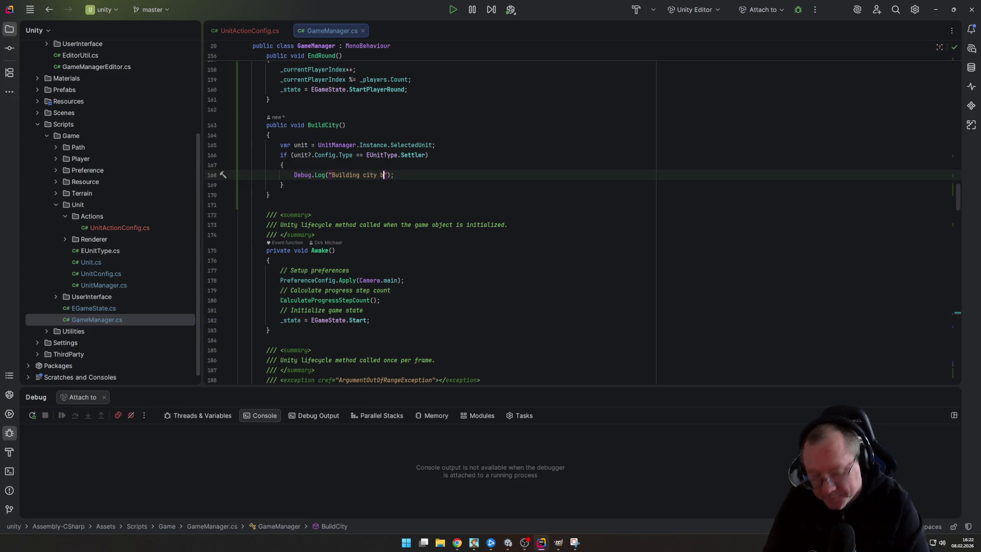
type("by")
key("Left")
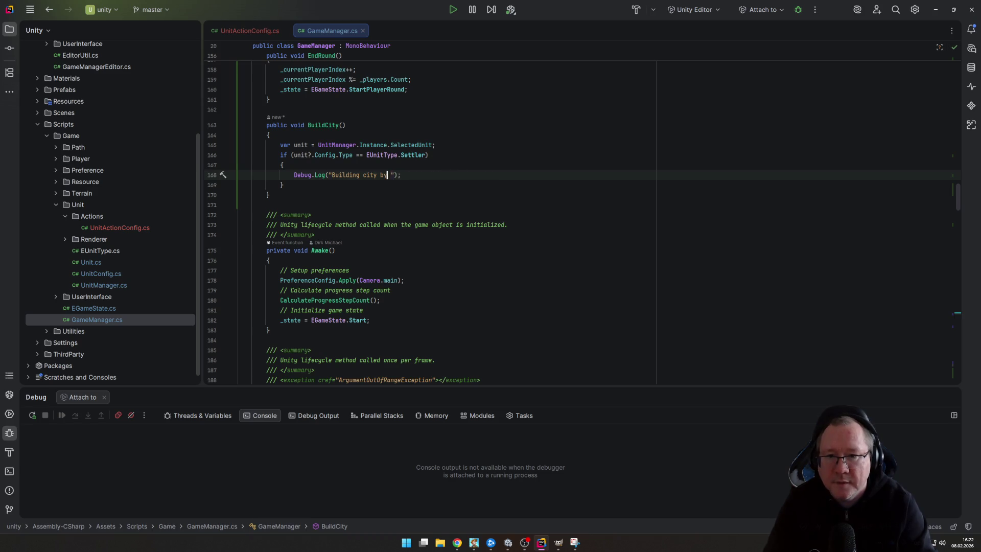
type("$")
left_click(397, 174)
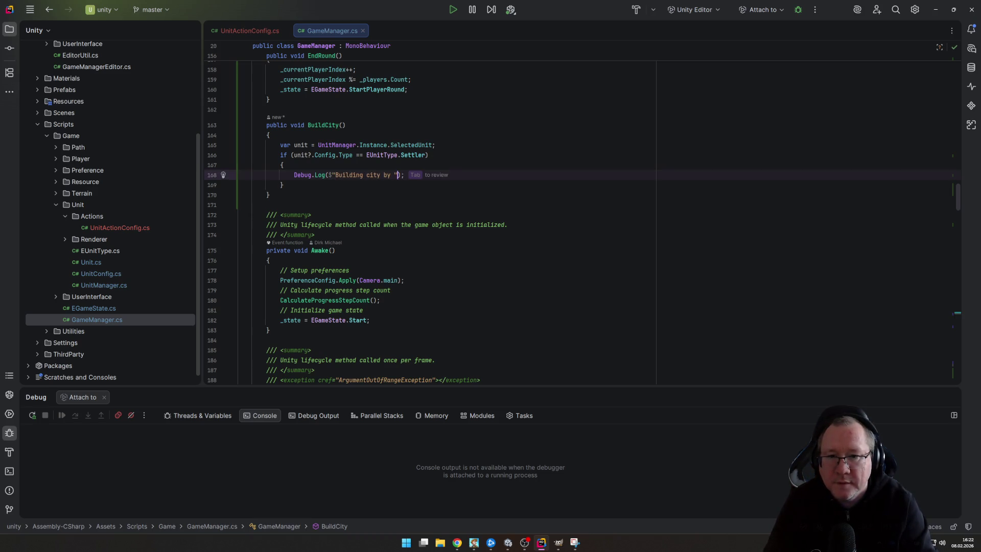
type("{unit.")
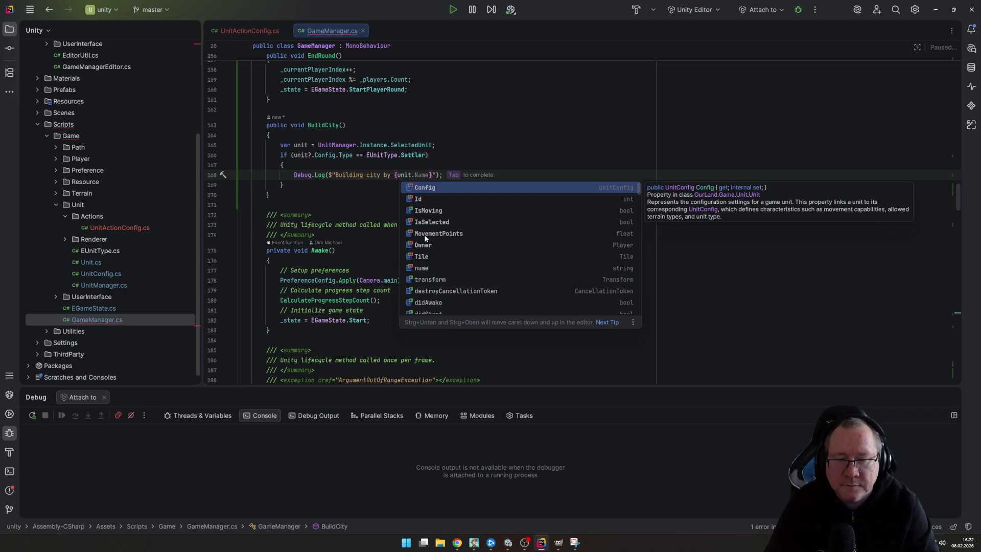
key("Down")
key("Down")
key("Down")
key("Return")
key("End")
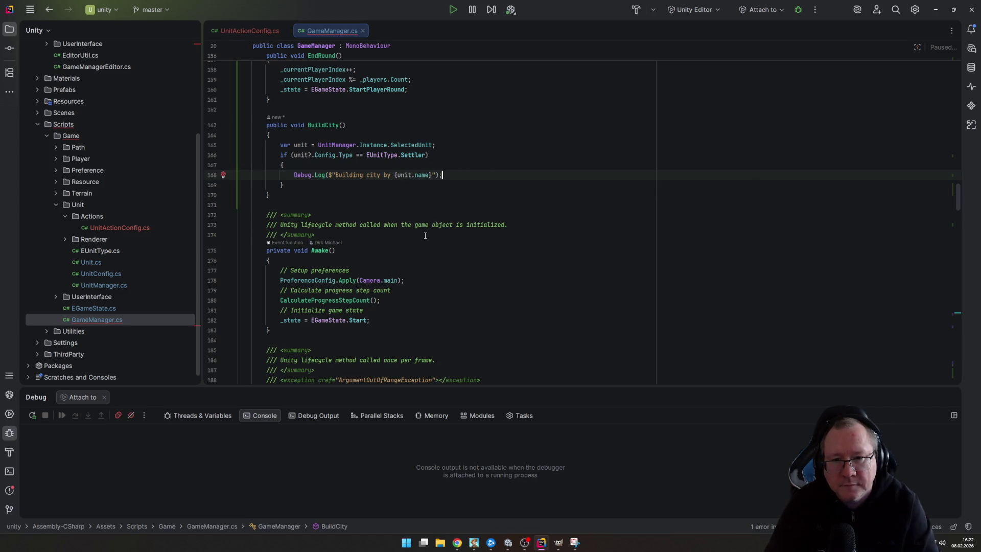
key("ctrl+s")
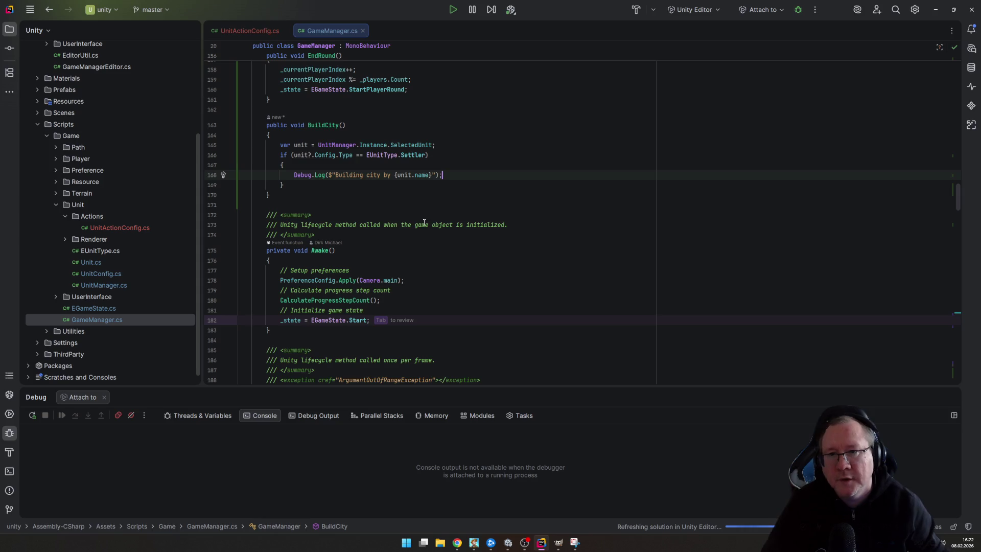
mouse_move(514, 546)
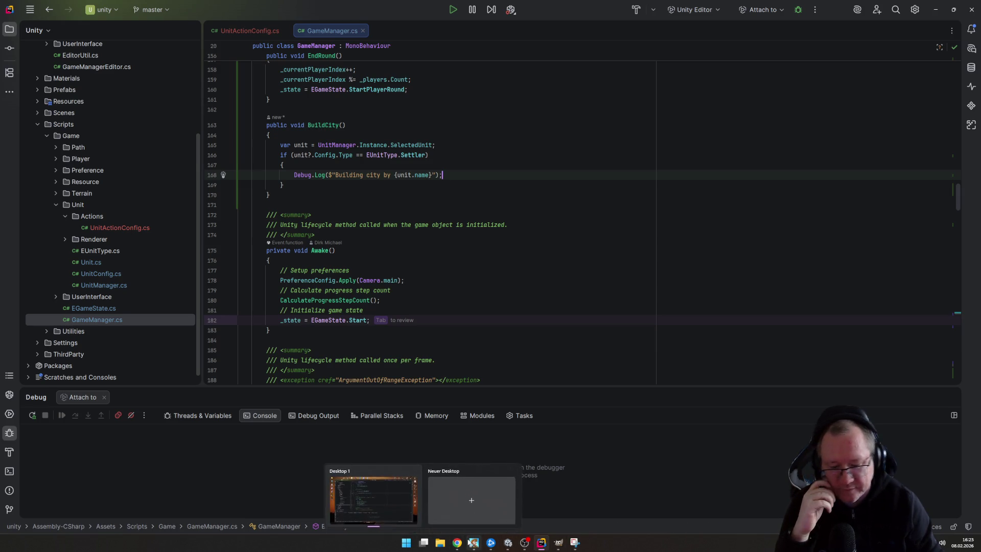
In Unity, add an empty On Action listener to Build City and search the object picker for 'game'
mouse_move(471, 544)
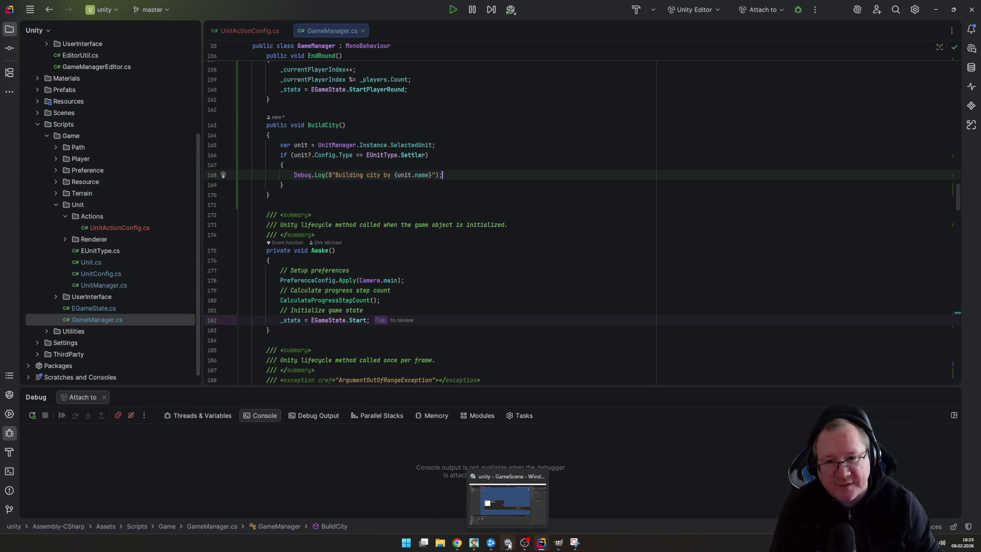
left_click(508, 544)
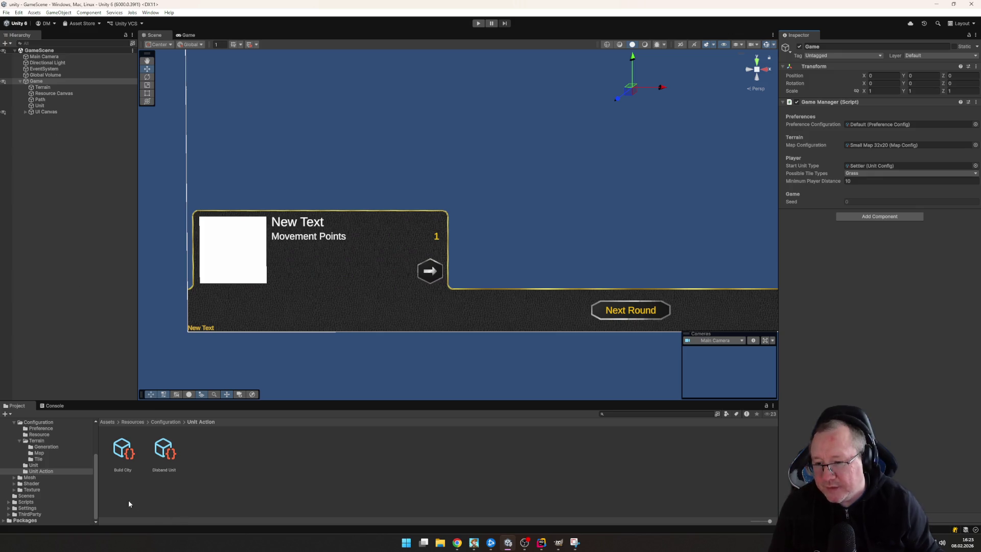
left_click(123, 451)
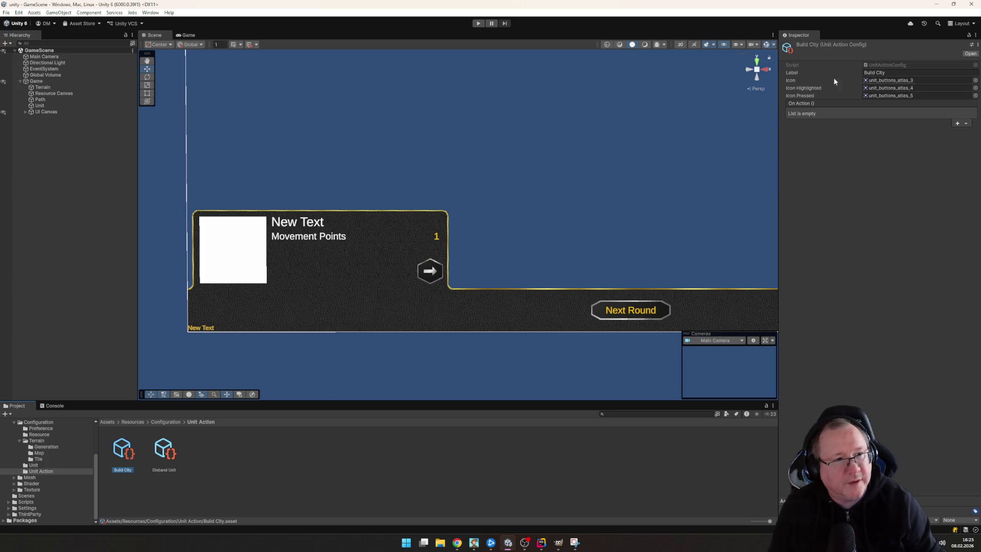
left_click(956, 123)
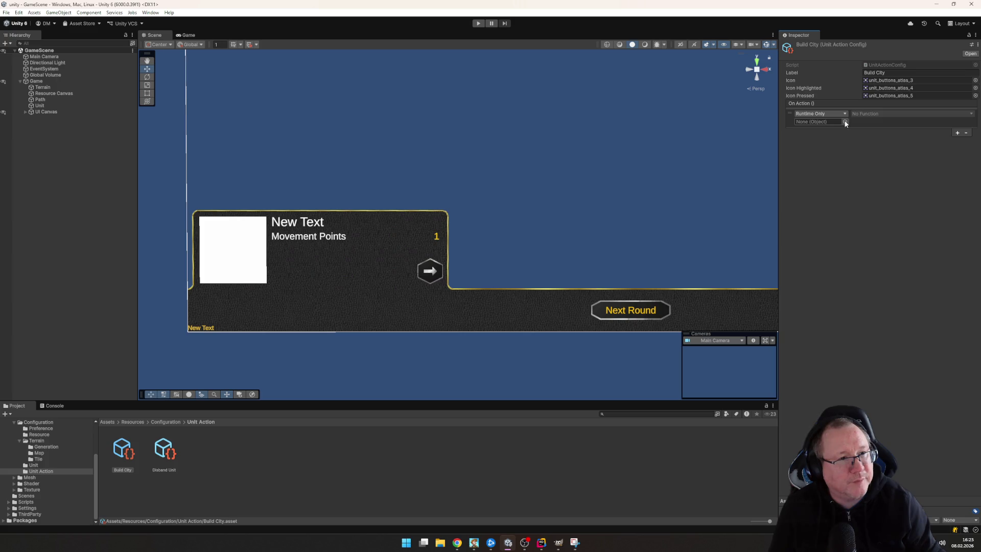
left_click(845, 123)
type("ga")
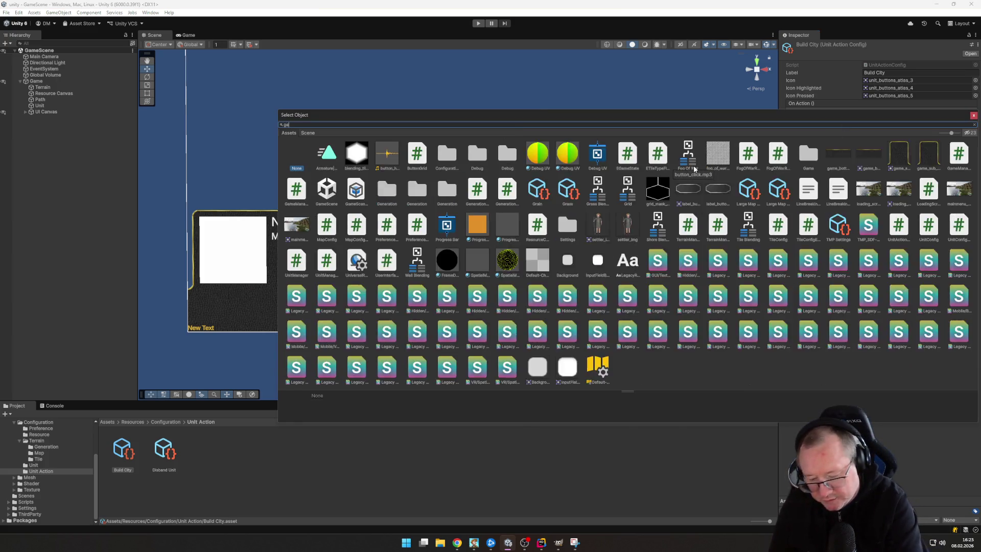
type("me")
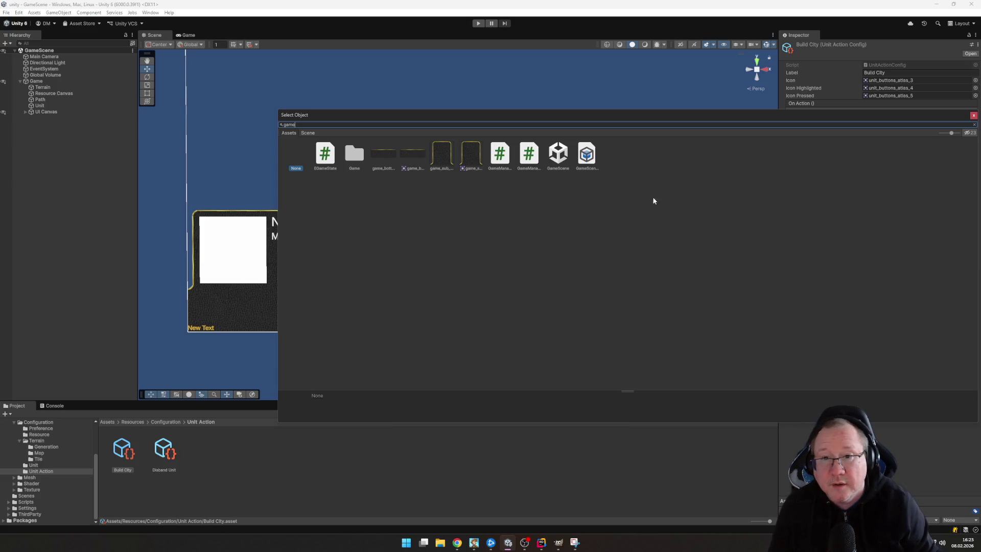
Assign the Game scene object as the Build City listener's target, briefly trying EventSystem
left_click(308, 132)
double_click(301, 147)
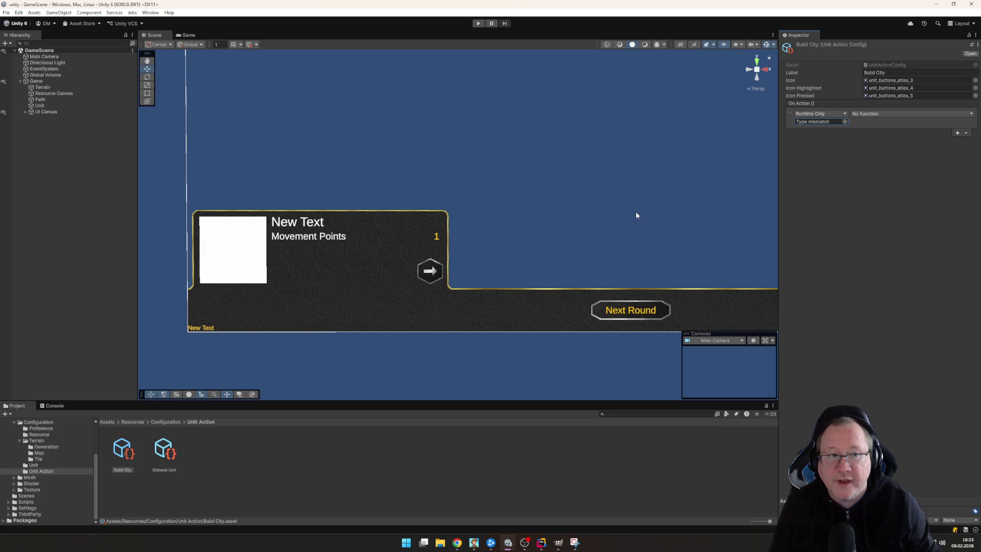
left_click(869, 114)
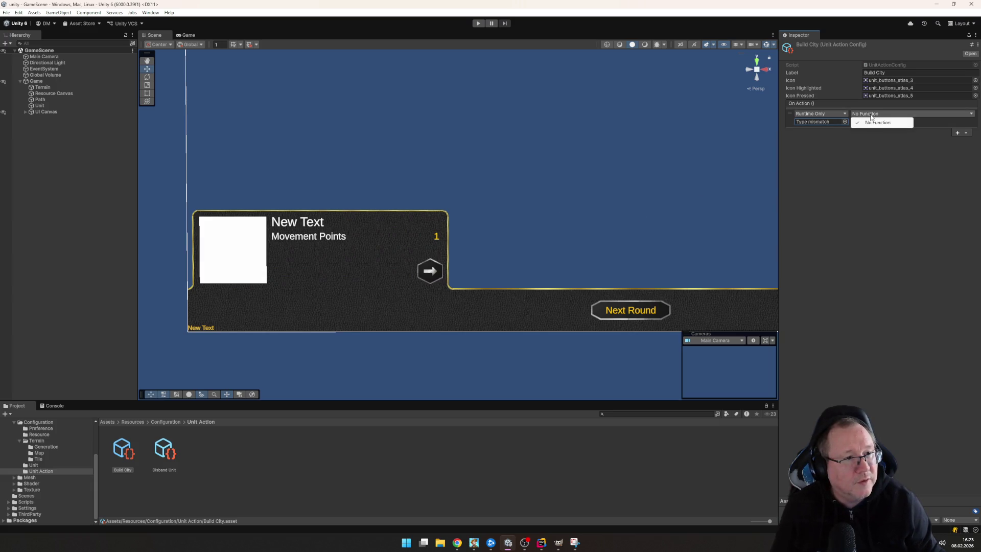
left_click(842, 121)
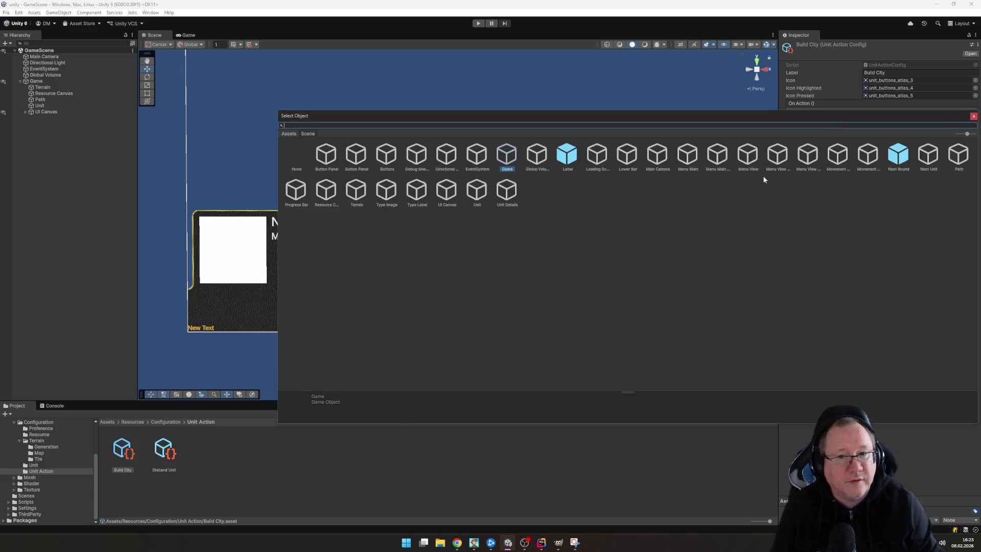
left_click(503, 157)
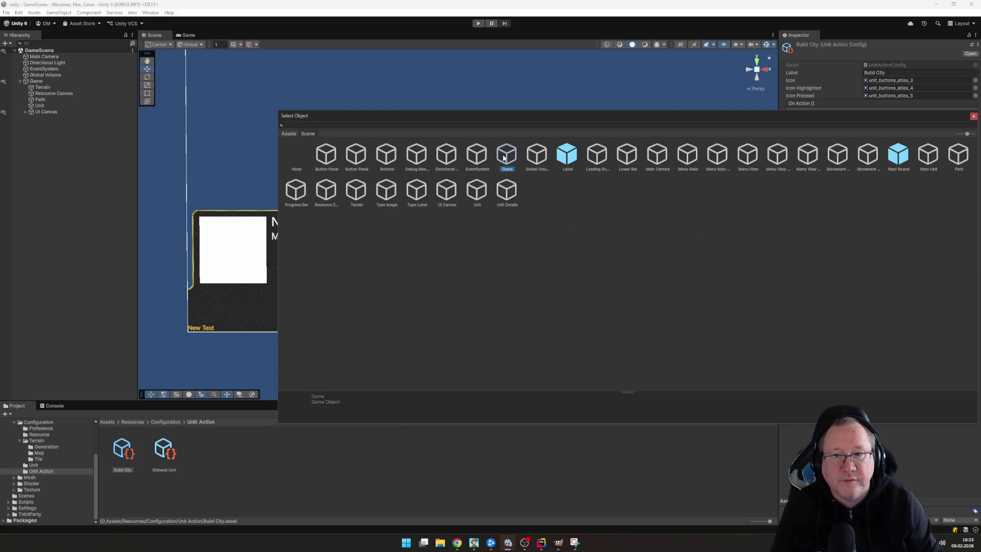
left_click(478, 159)
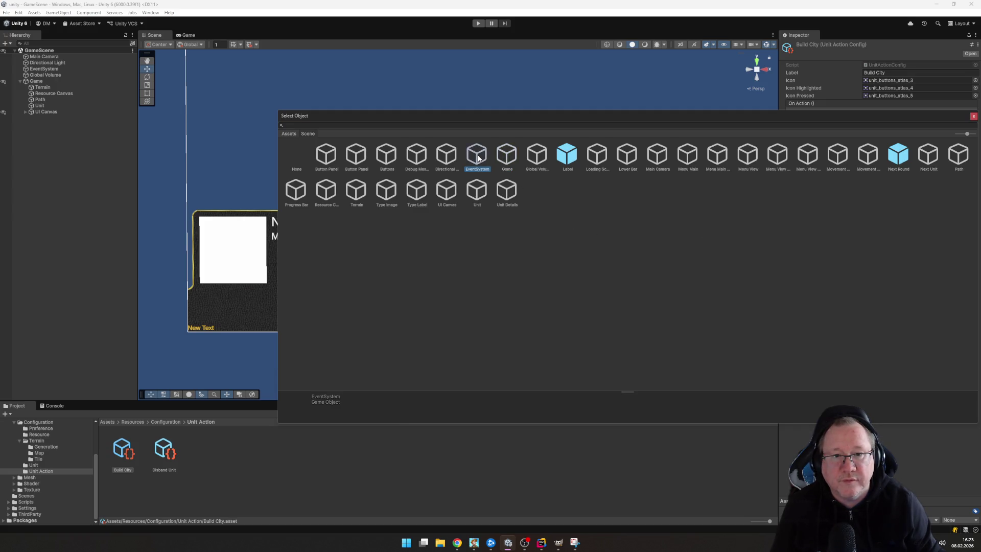
left_click(508, 156)
double_click(513, 157)
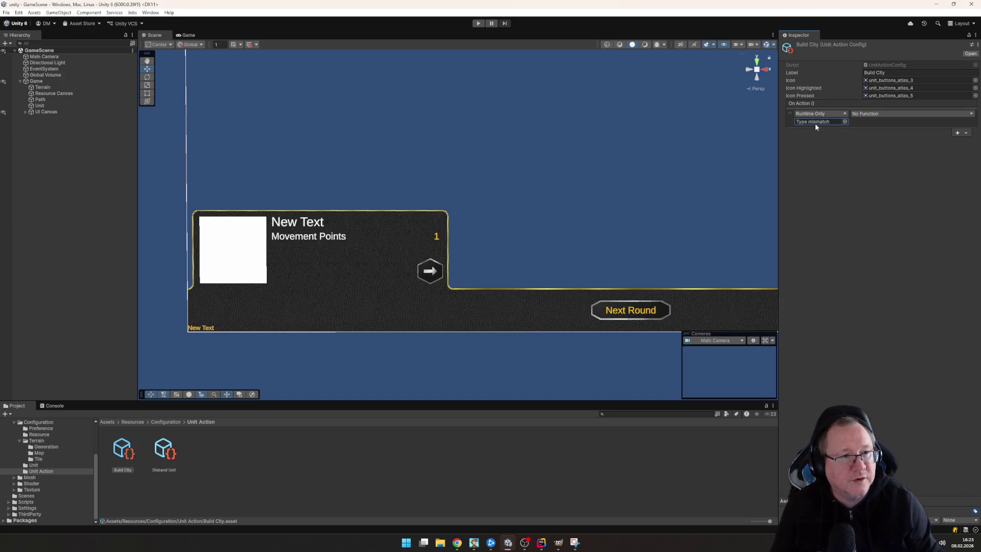
Look at the listener's runtime mode options, then search the object picker for 'gam'
left_click(834, 114)
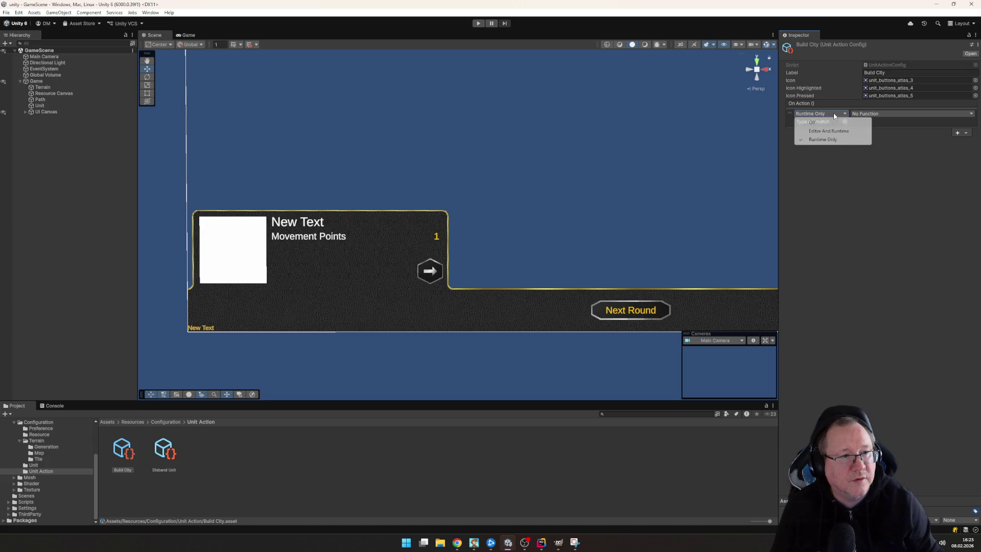
left_click(882, 221)
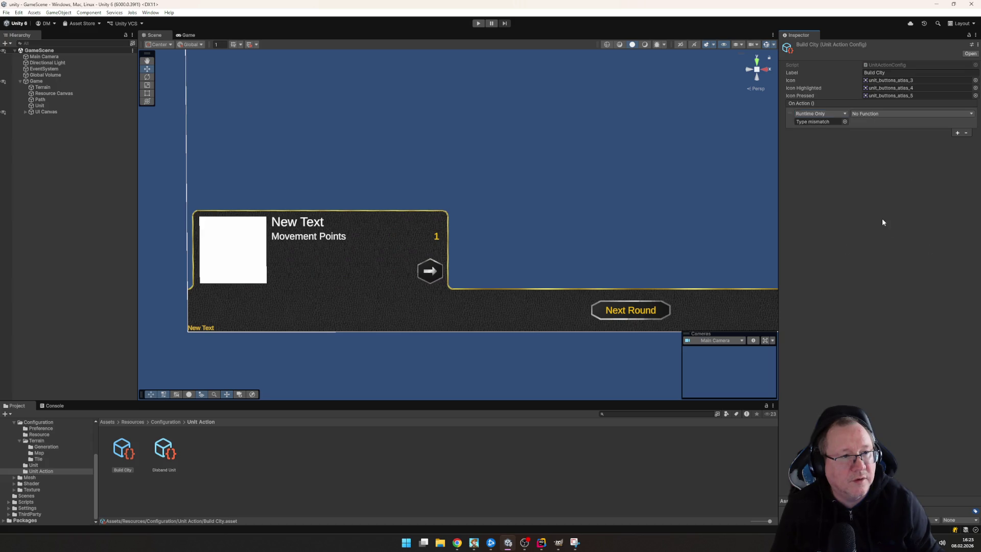
left_click(824, 114)
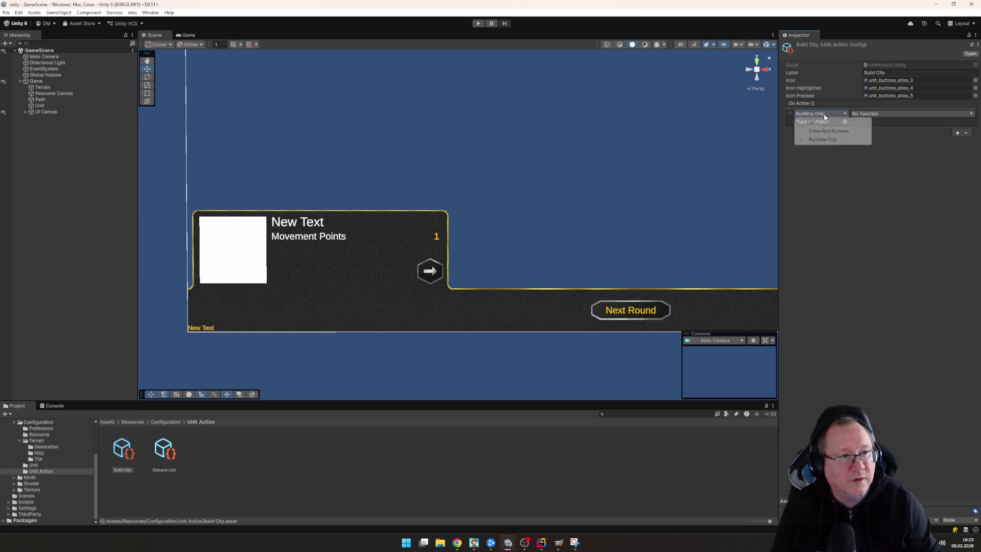
left_click(832, 214)
left_click(842, 122)
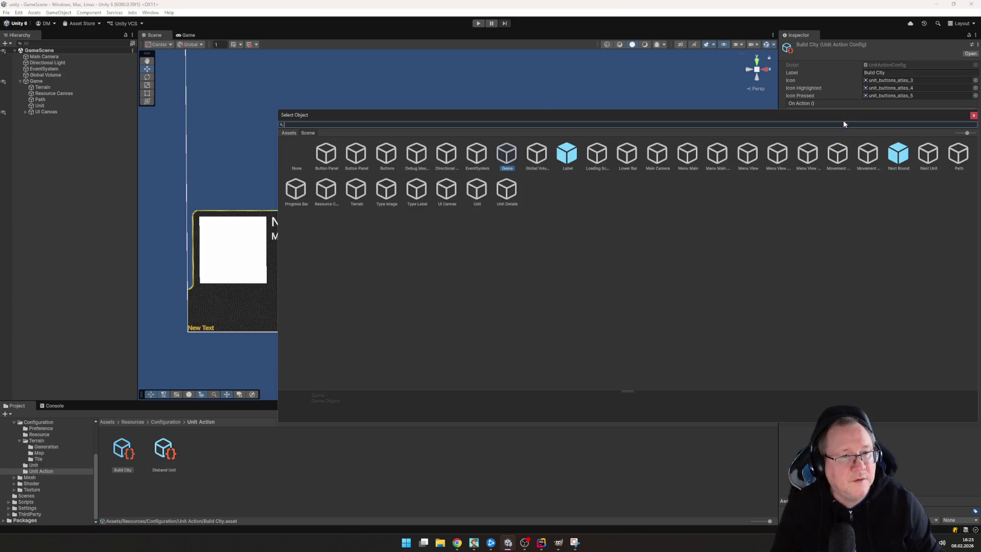
left_click(288, 132)
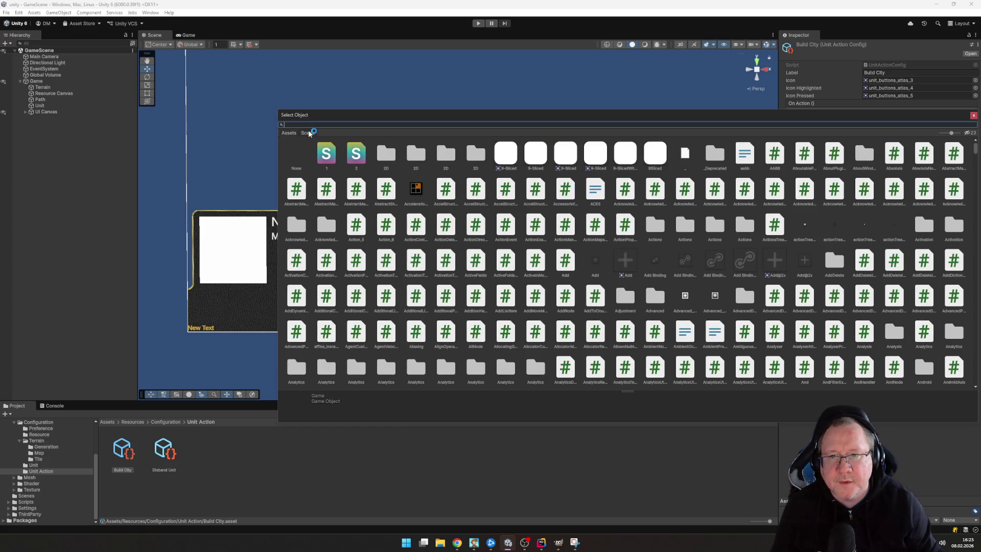
left_click(308, 133)
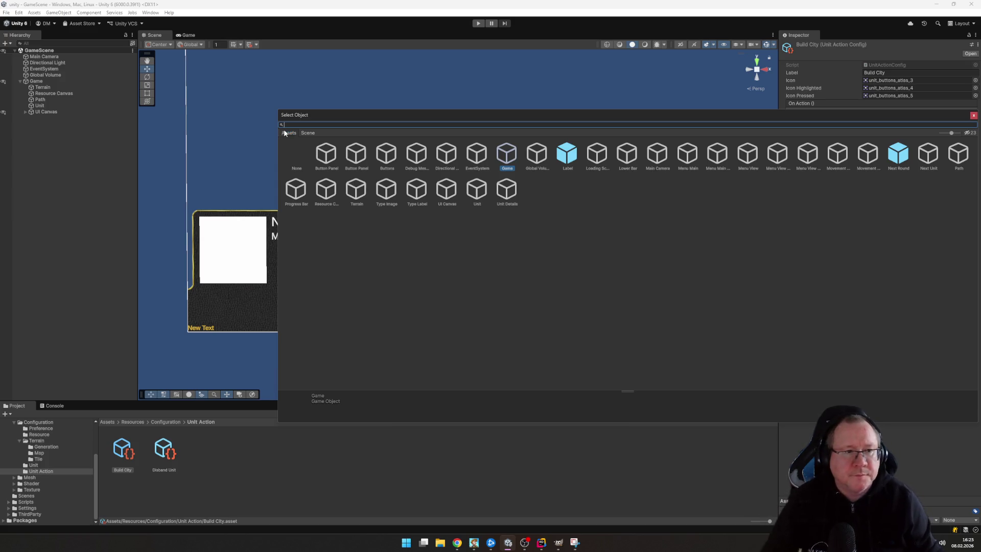
type("game")
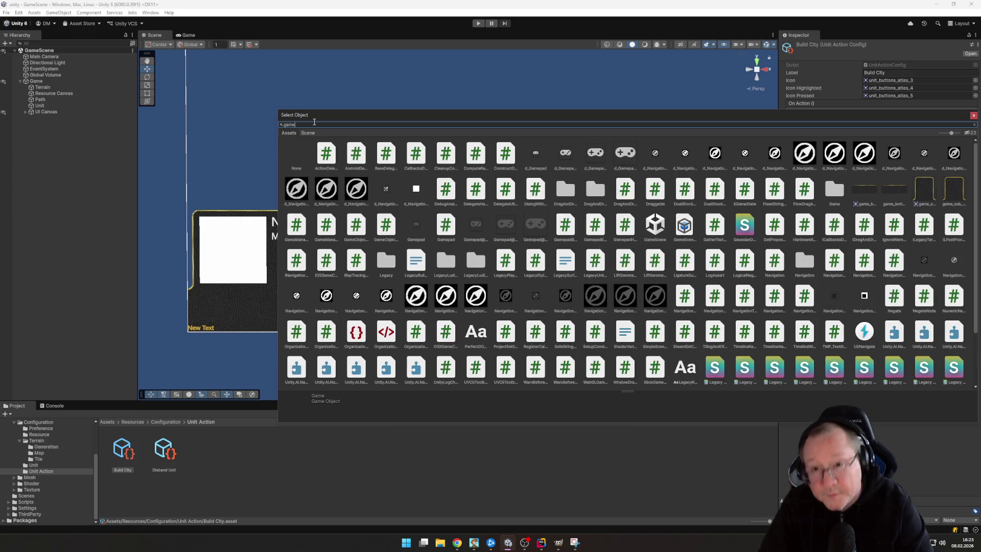
type("m")
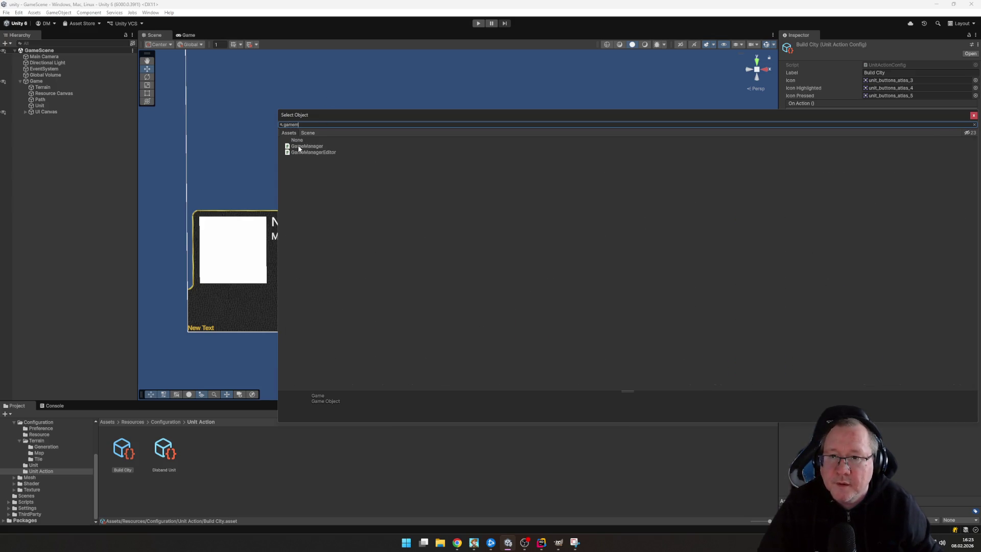
Assign GameManager as the On Action target and check its callable functions
double_click(299, 146)
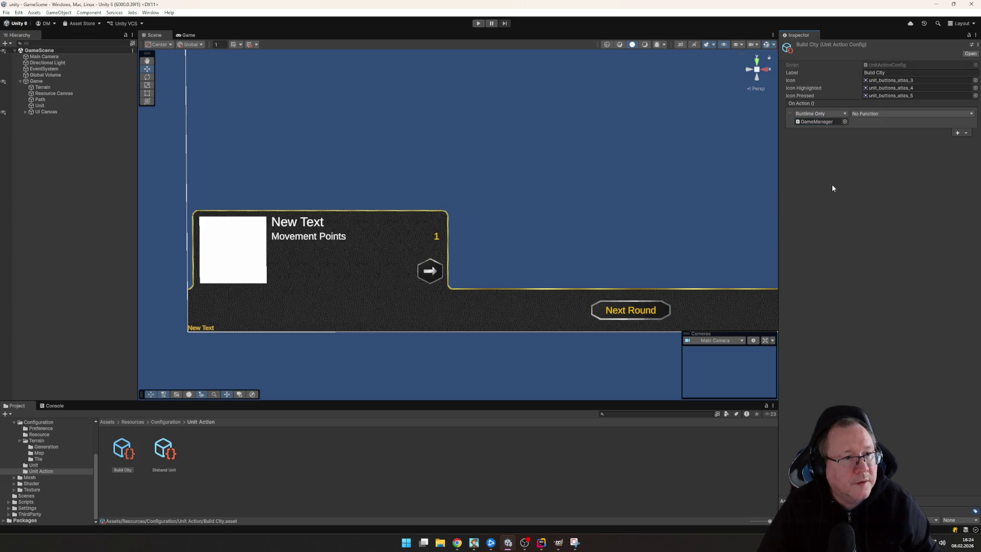
left_click(909, 113)
mouse_move(881, 137)
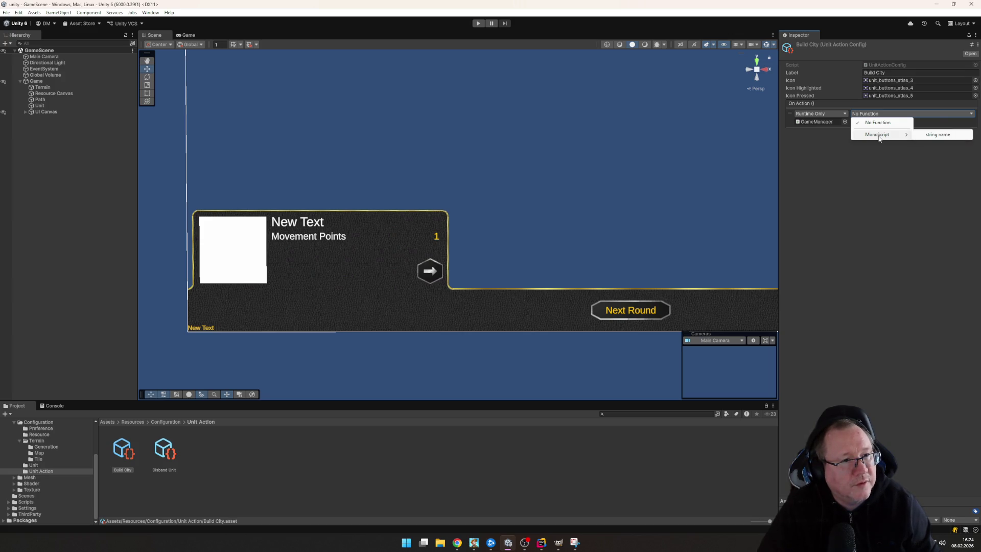
left_click(844, 148)
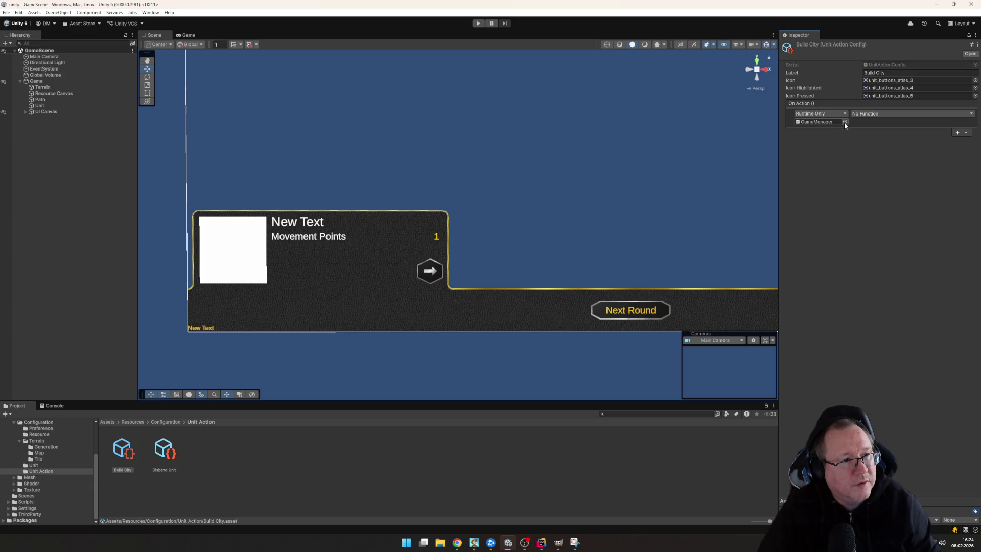
Try a scene object from the picker as the On Action target instead
left_click(844, 122)
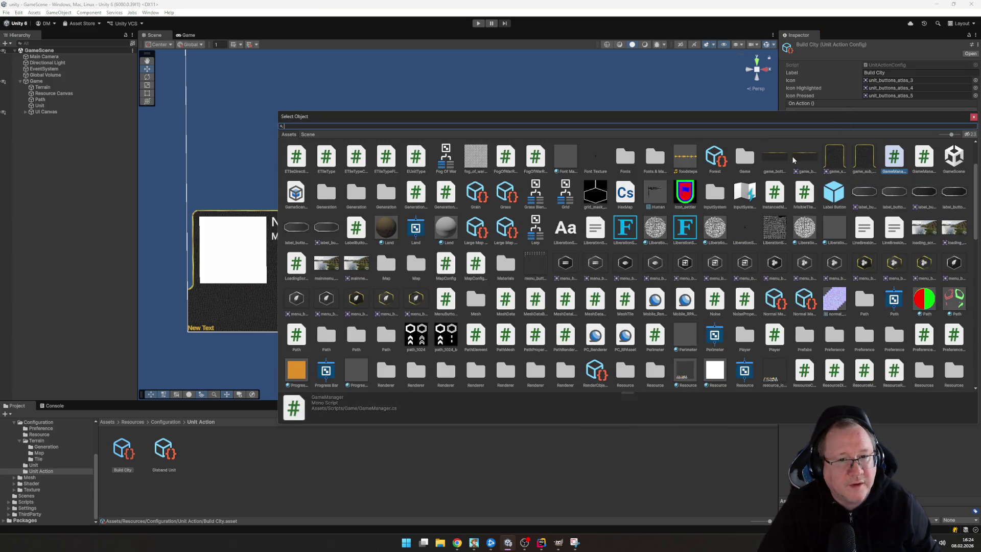
left_click(308, 135)
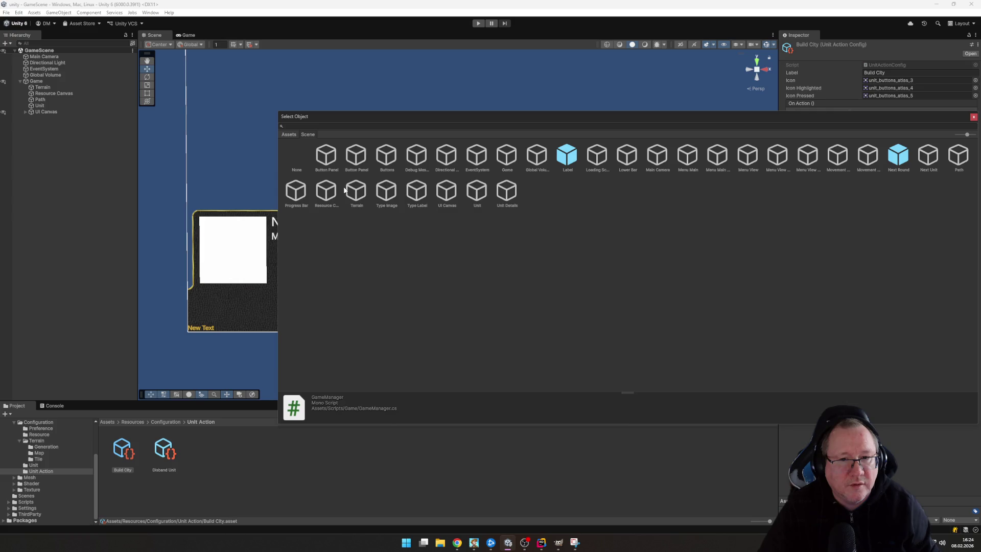
key("Escape")
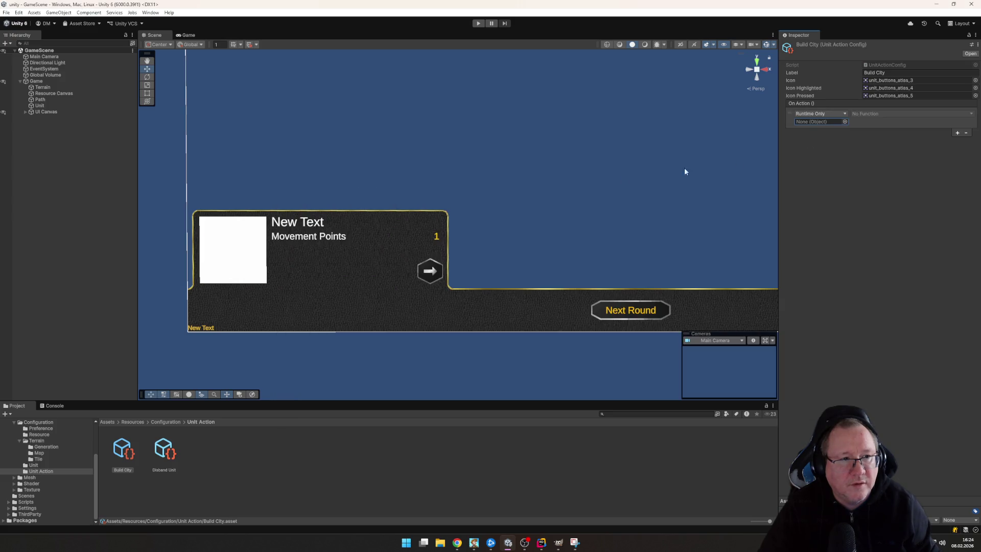
left_click(844, 121)
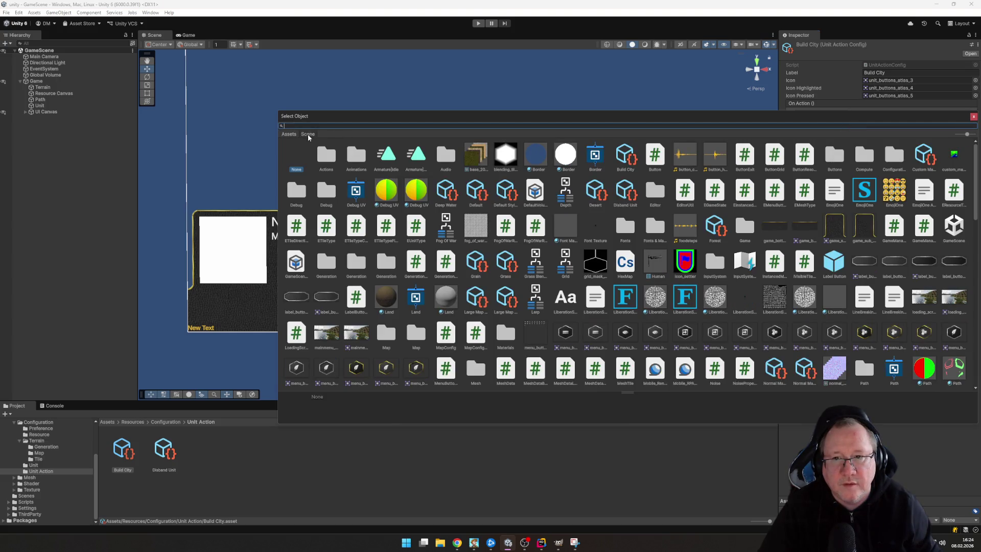
left_click(308, 134)
double_click(357, 193)
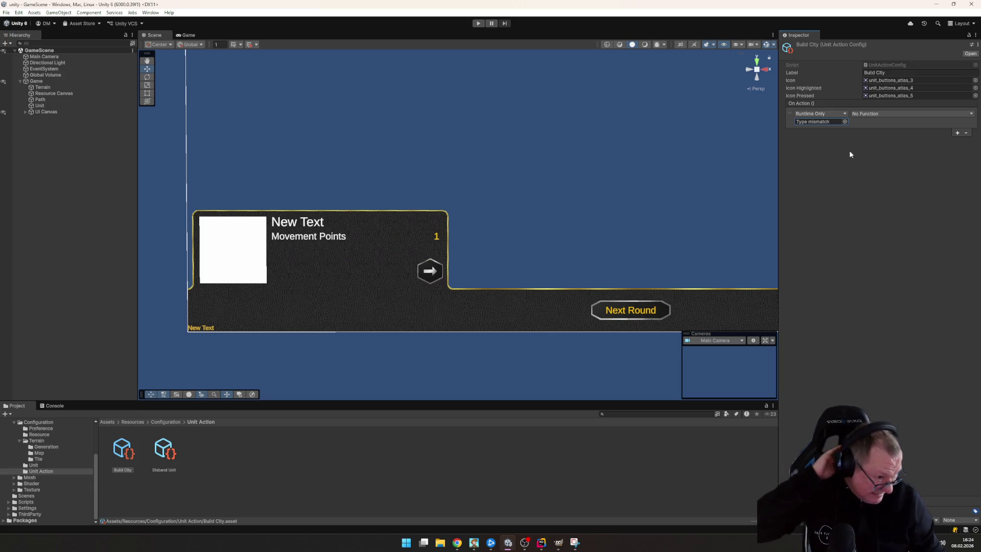
Assign the TerrainManager asset as target and check its callable functions
left_click(845, 122)
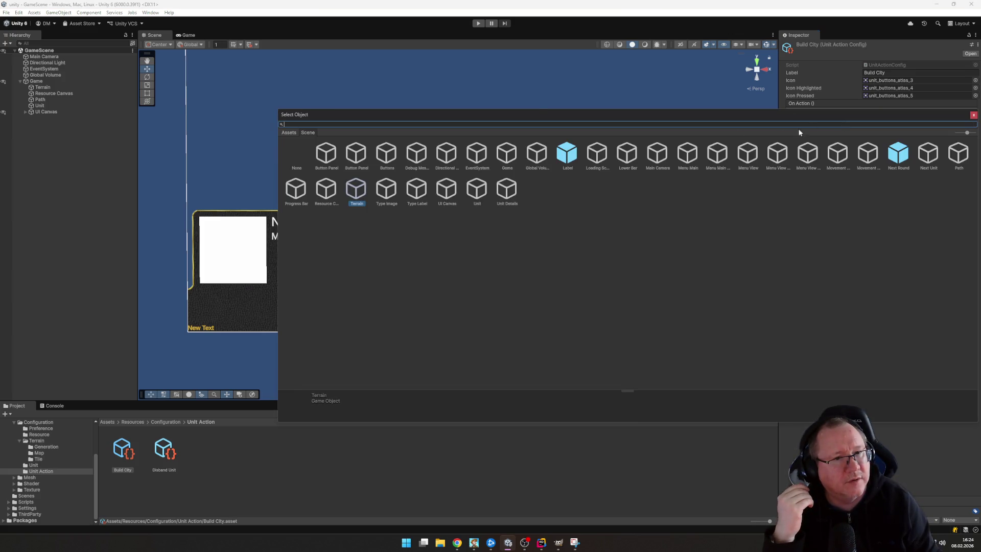
left_click(292, 133)
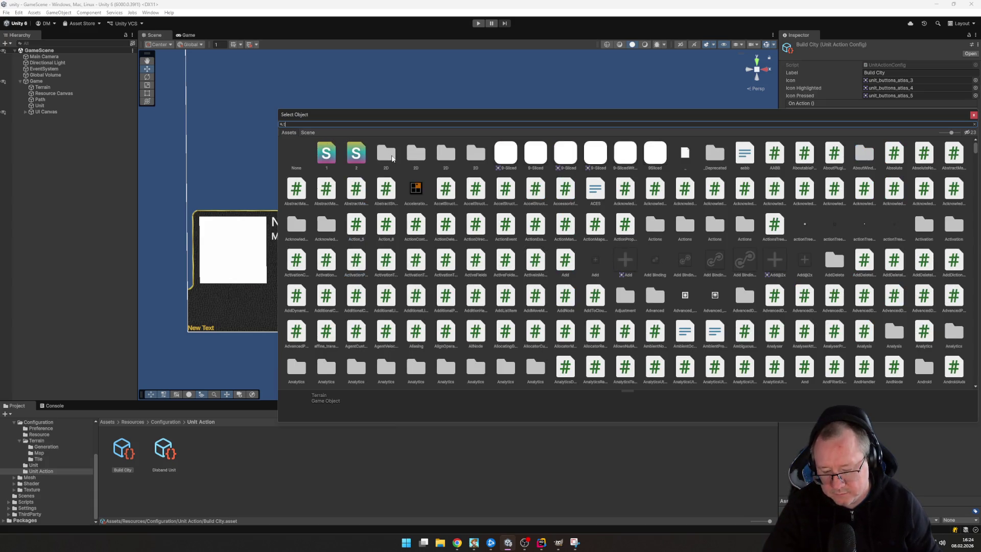
type("terra")
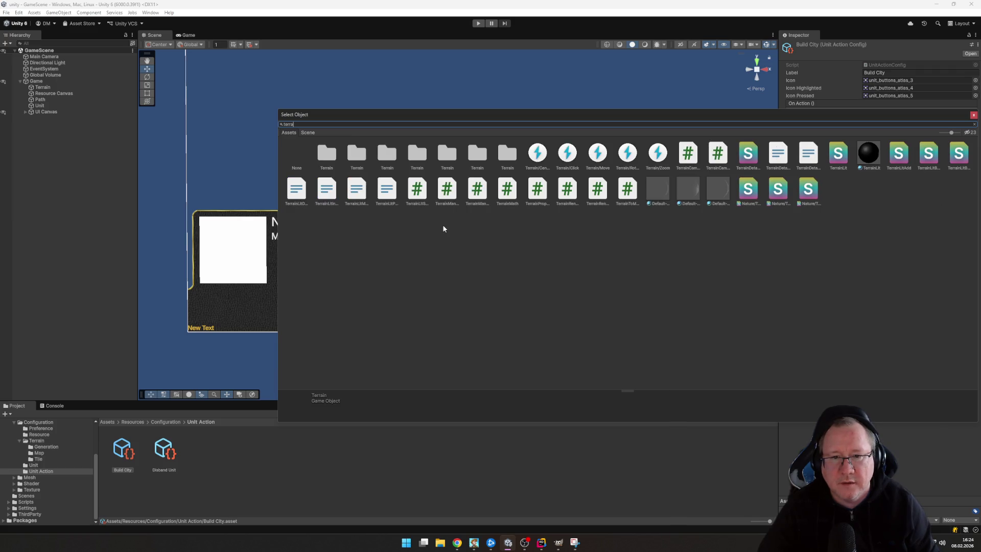
key("Return")
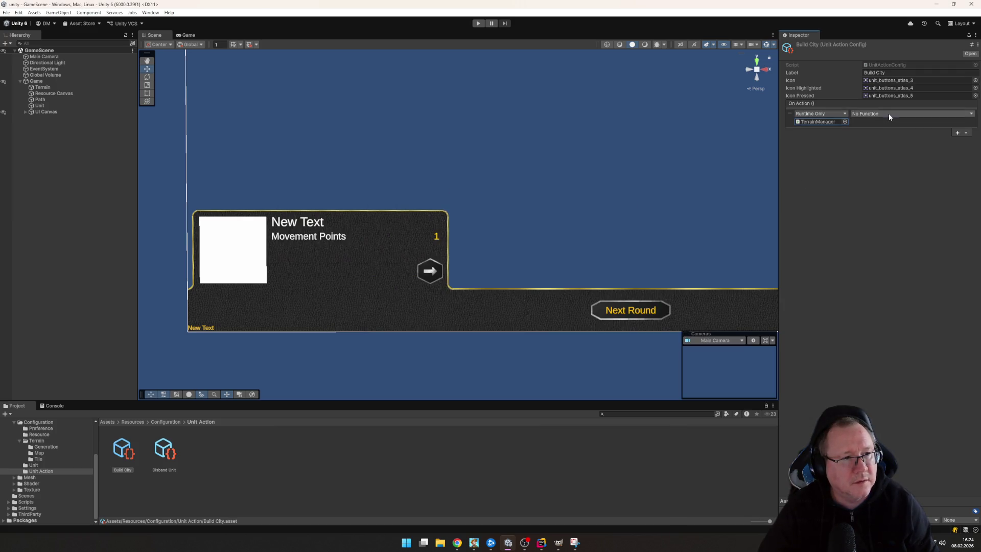
left_click(888, 113)
left_click(882, 175)
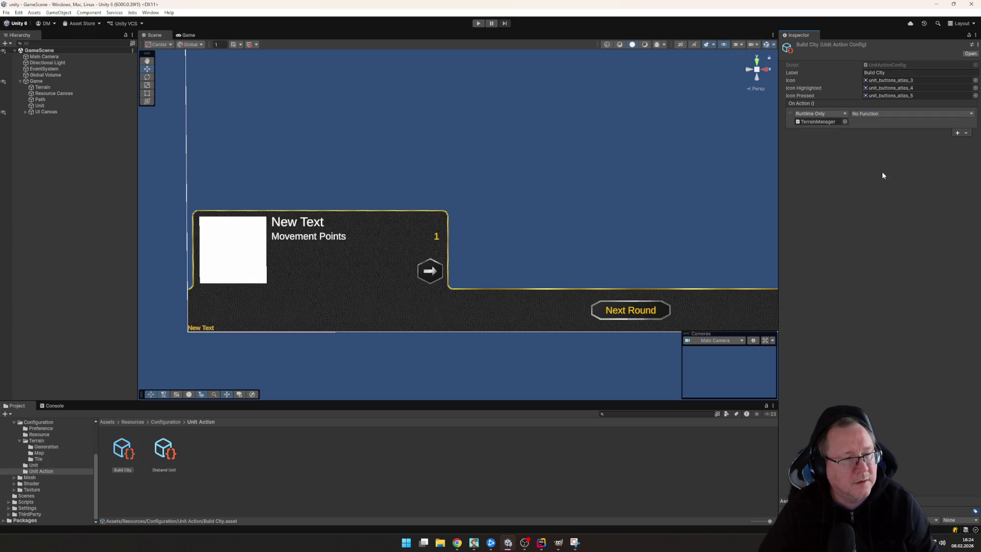
Remove the On Action listener entry and return to GameManager.cs in Rider
left_click(965, 133)
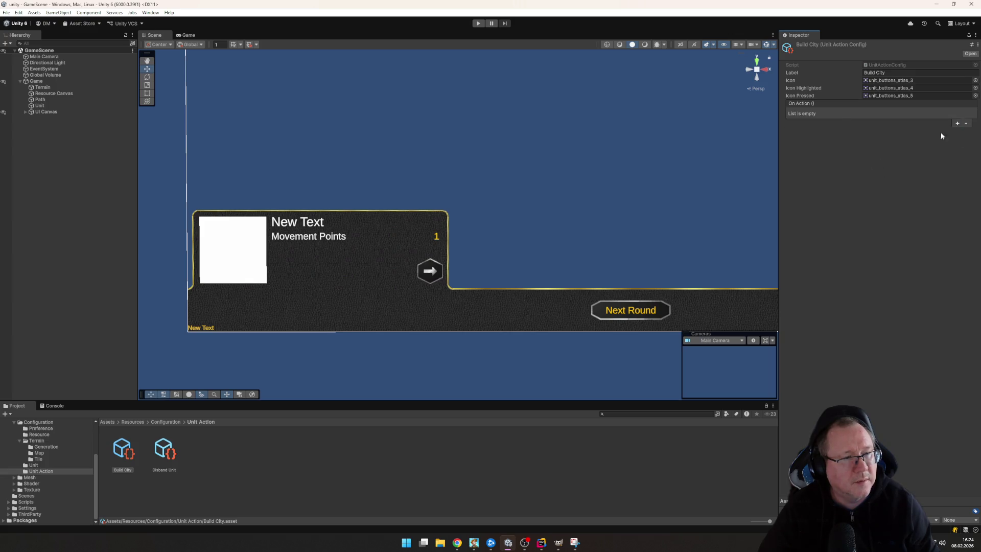
mouse_move(553, 547)
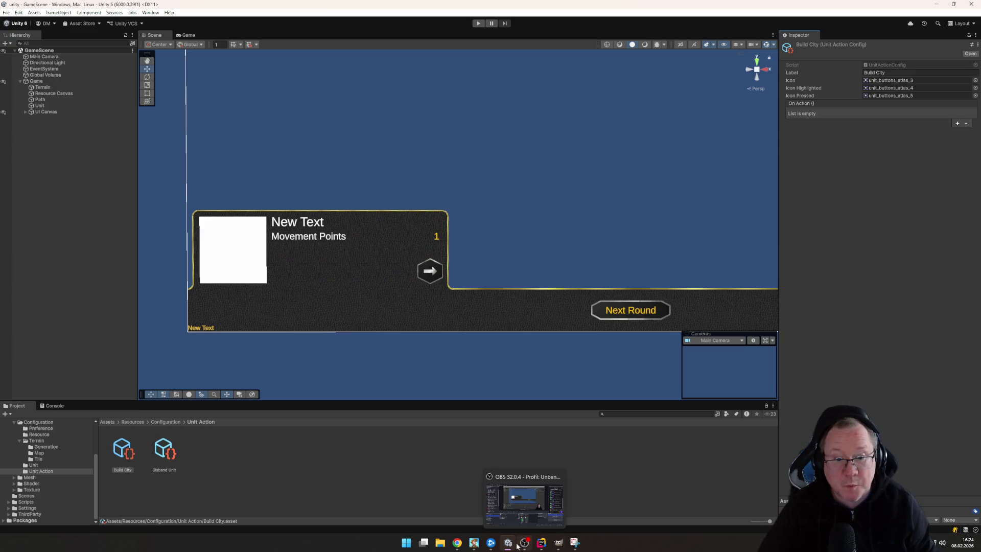
left_click(541, 542)
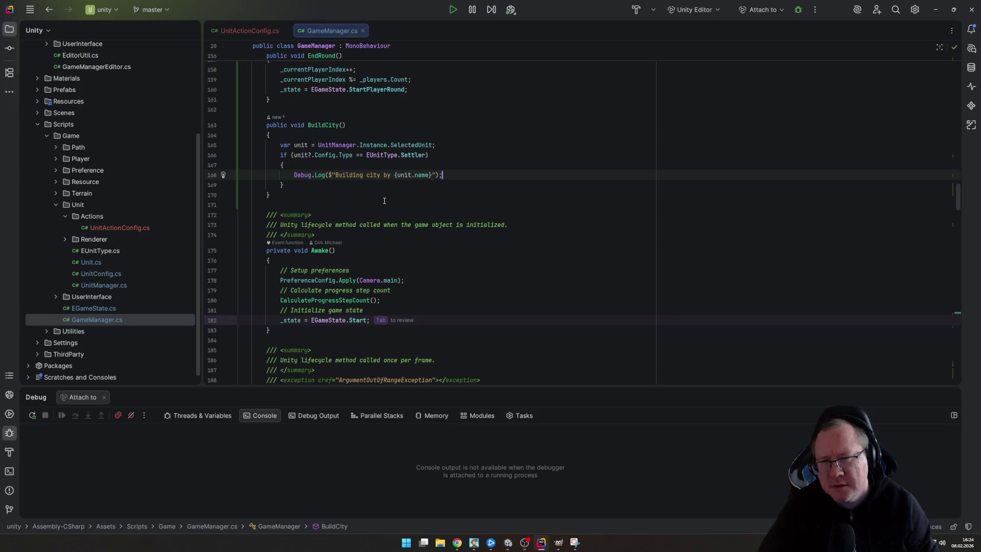
Read the quick documentation for Type on line 166 in BuildCity, then dismiss it
mouse_move(343, 155)
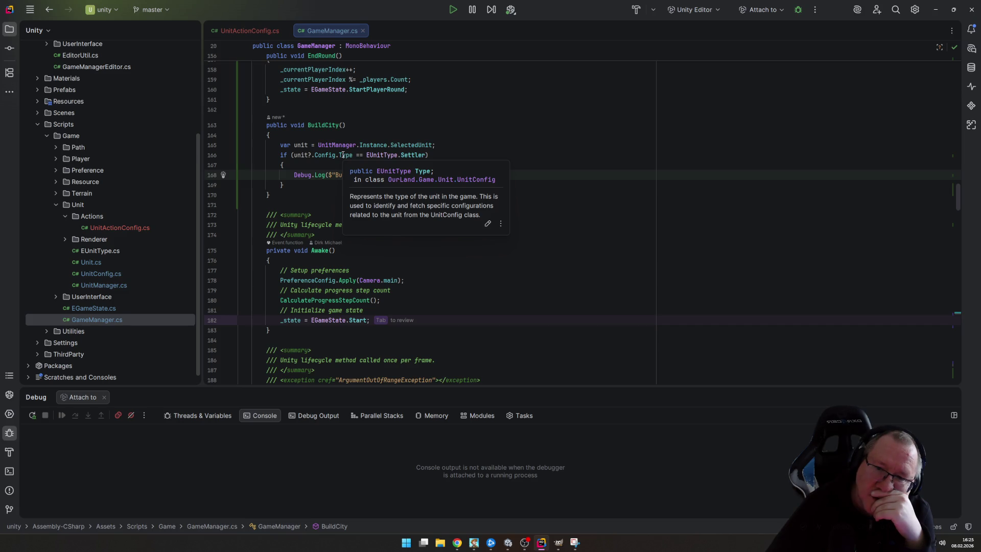
key("Escape")
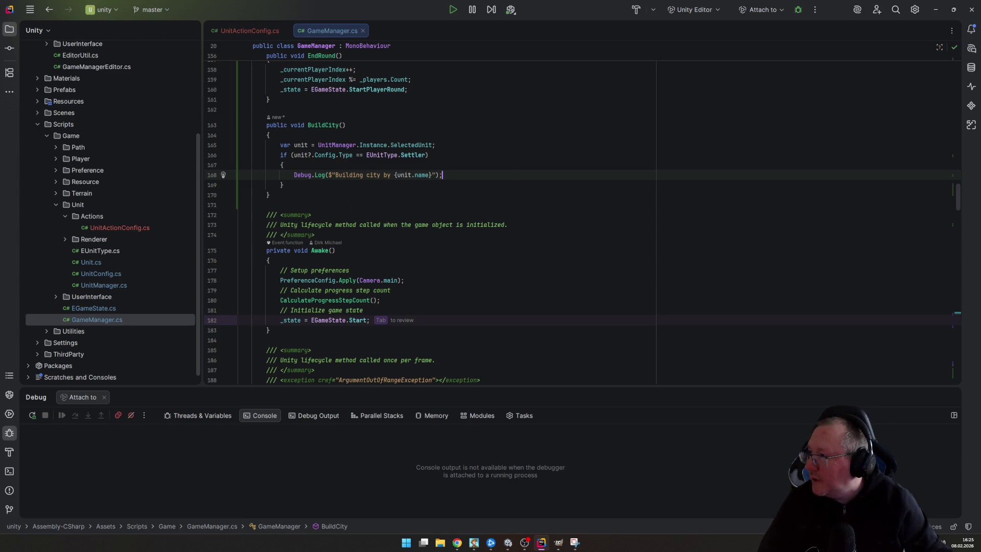
key("alt+Tab")
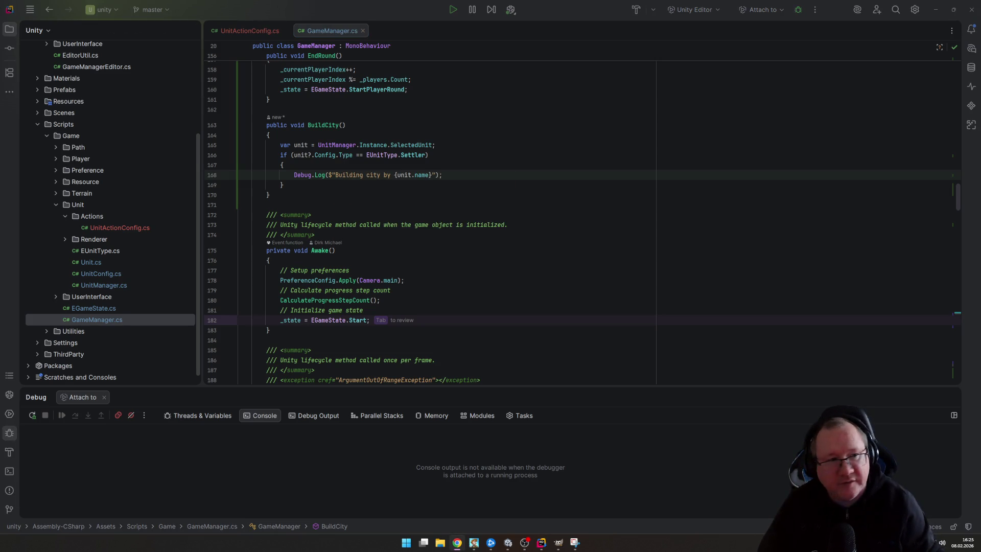
key("alt+Tab")
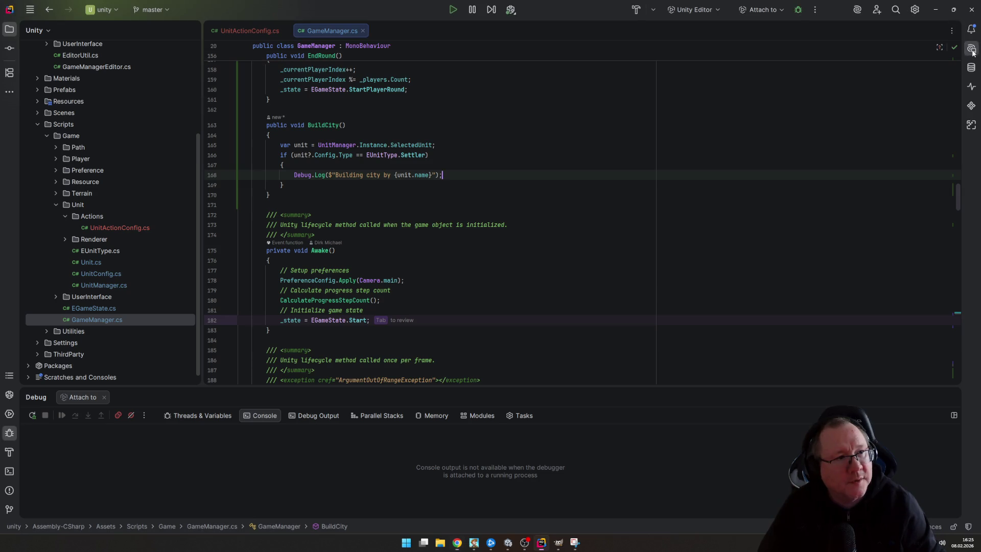
Ask AI Chat, in German, the best way to define a ScriptableObject method as a runtime-invokable property
left_click(970, 50)
type("Wa")
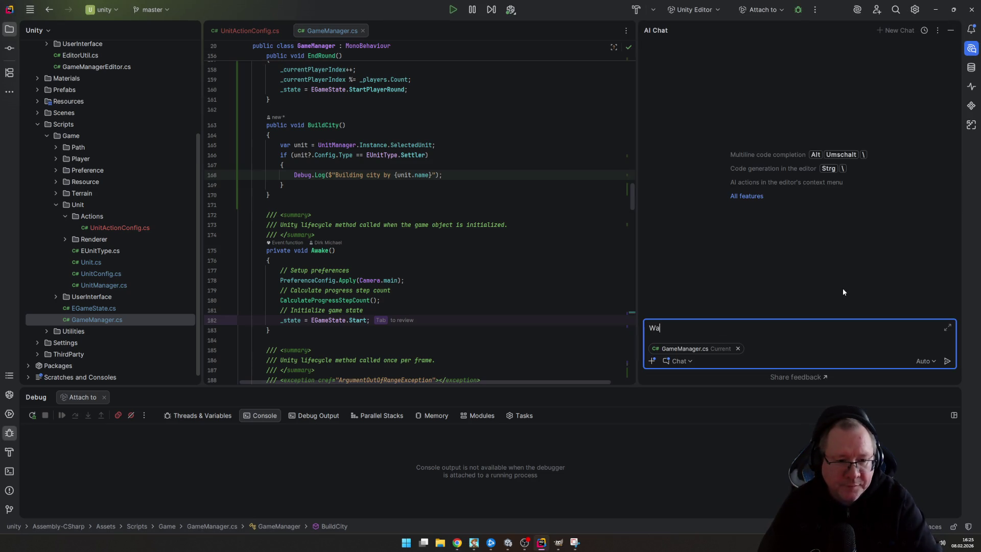
type("s")
key("alt+Tab")
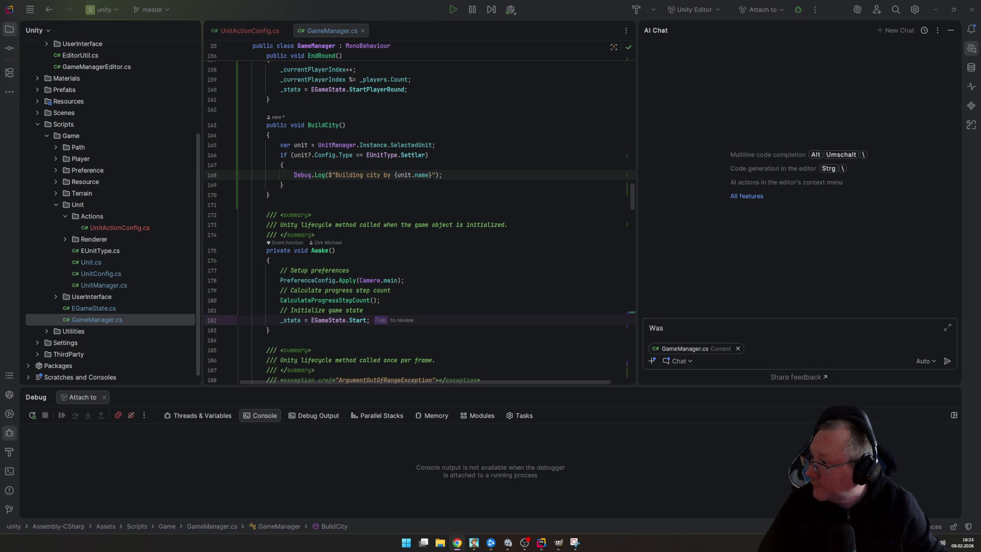
left_click(820, 350)
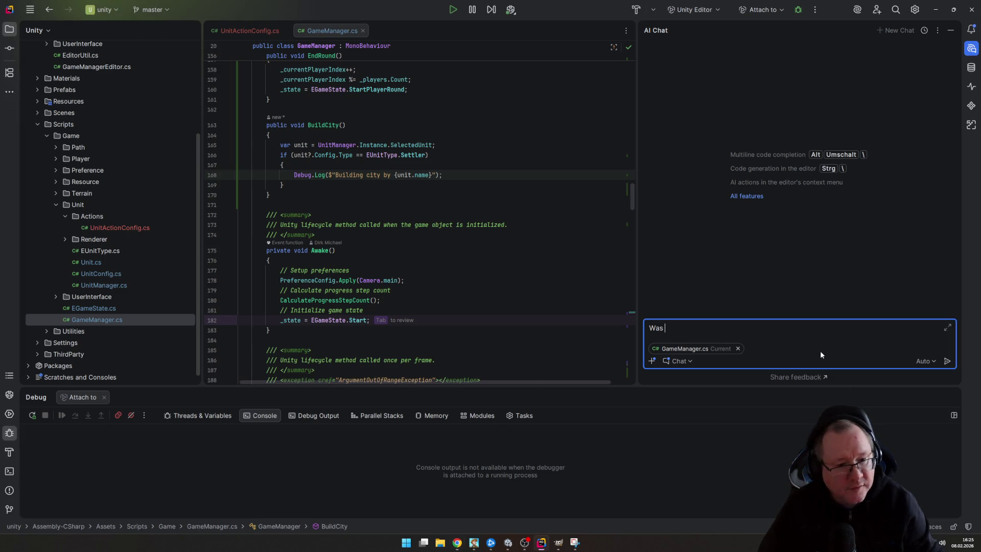
type("ist der be")
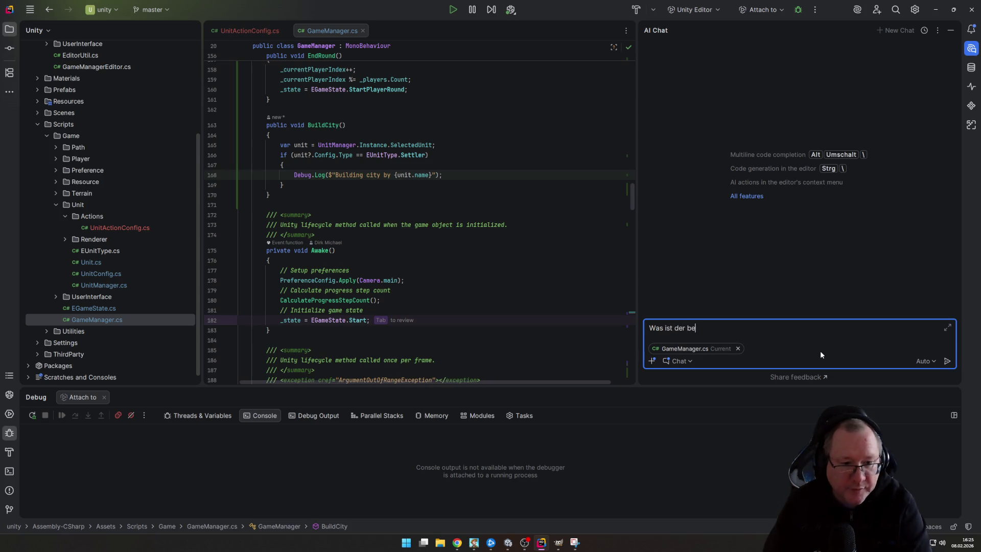
type("ste Weg in Un")
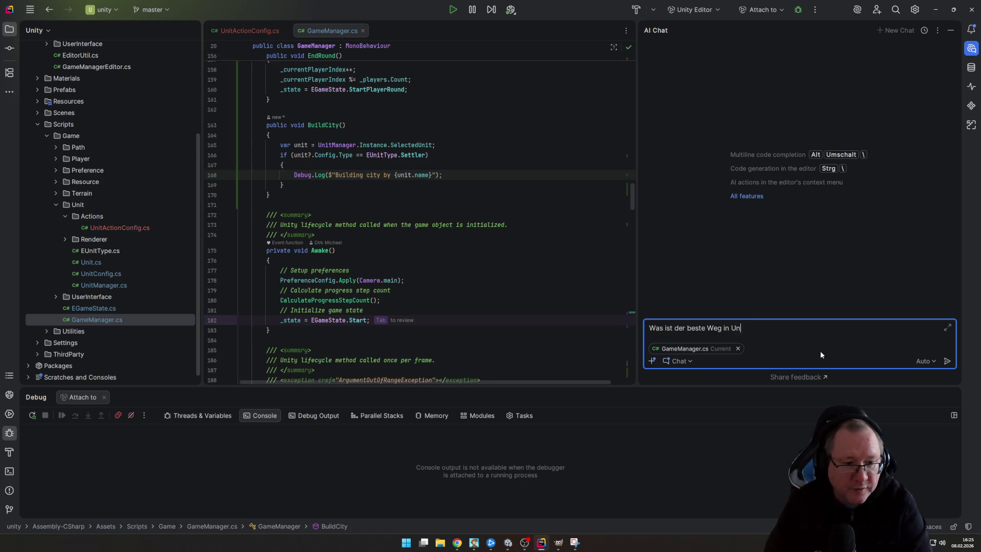
type("ity an einem")
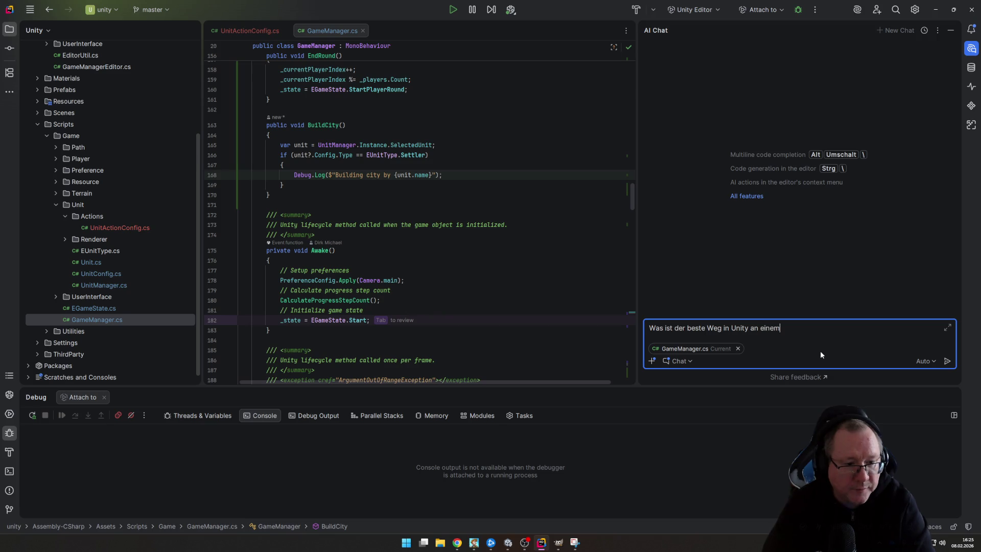
type(" Scriptabn")
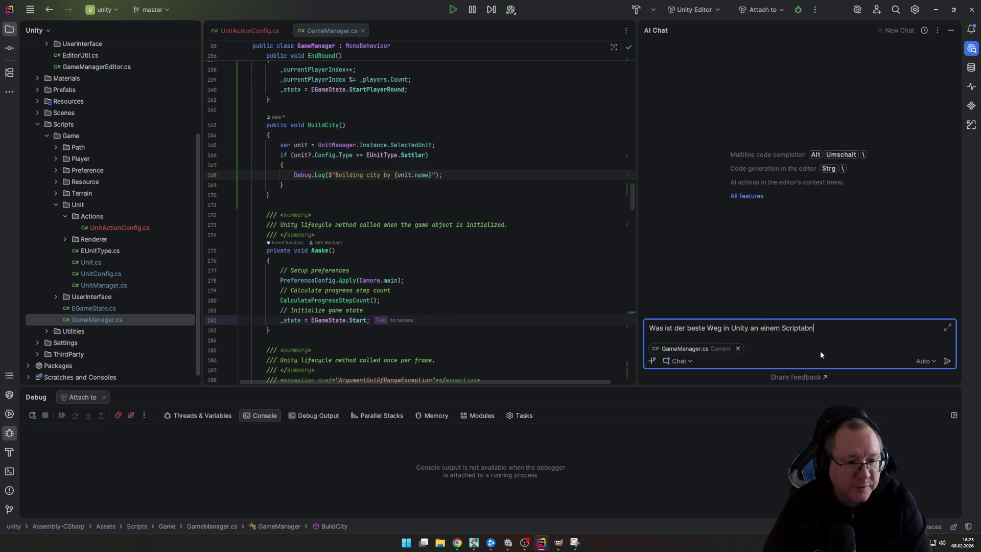
key("BackSpace")
type("le Objekt")
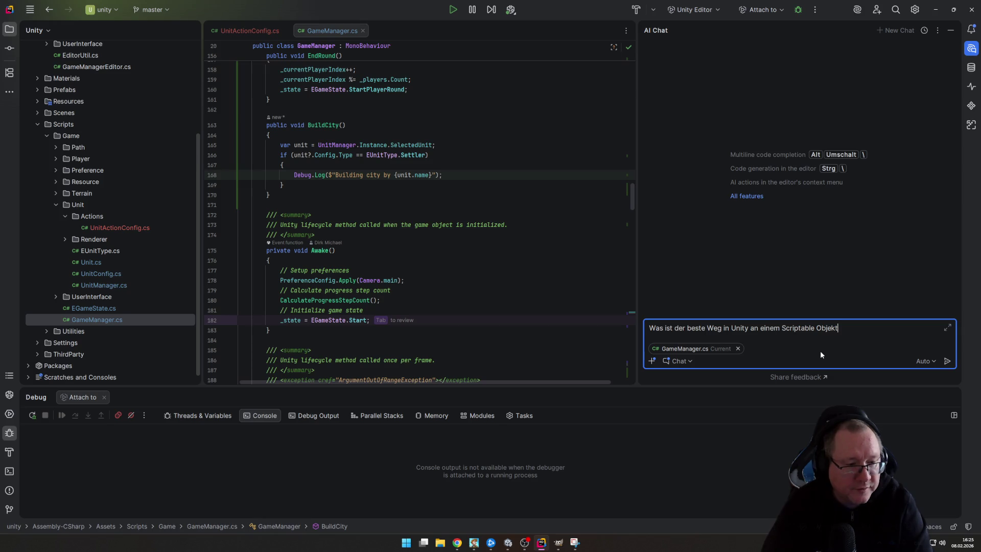
key("BackSpace")
key("BackSpace")
type("ct eine ")
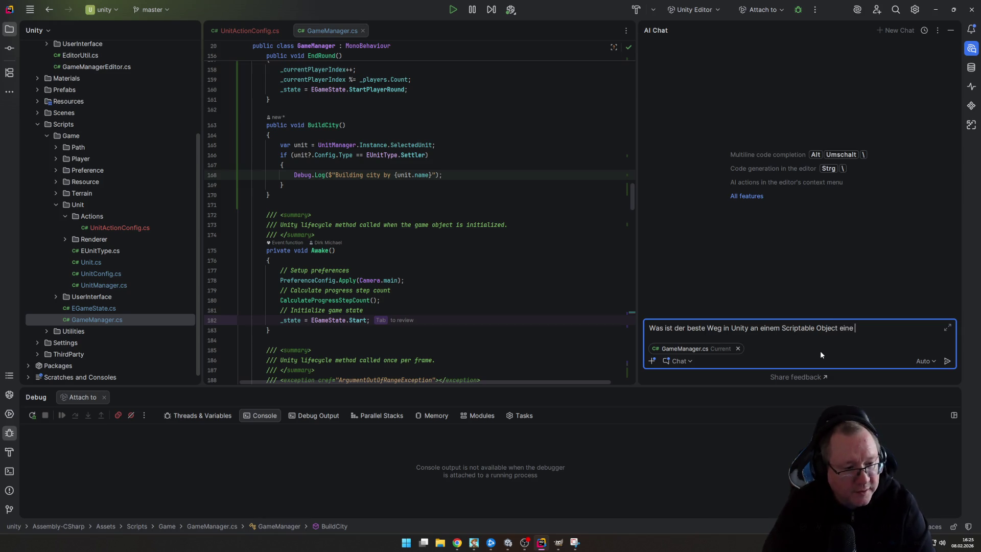
type("M")
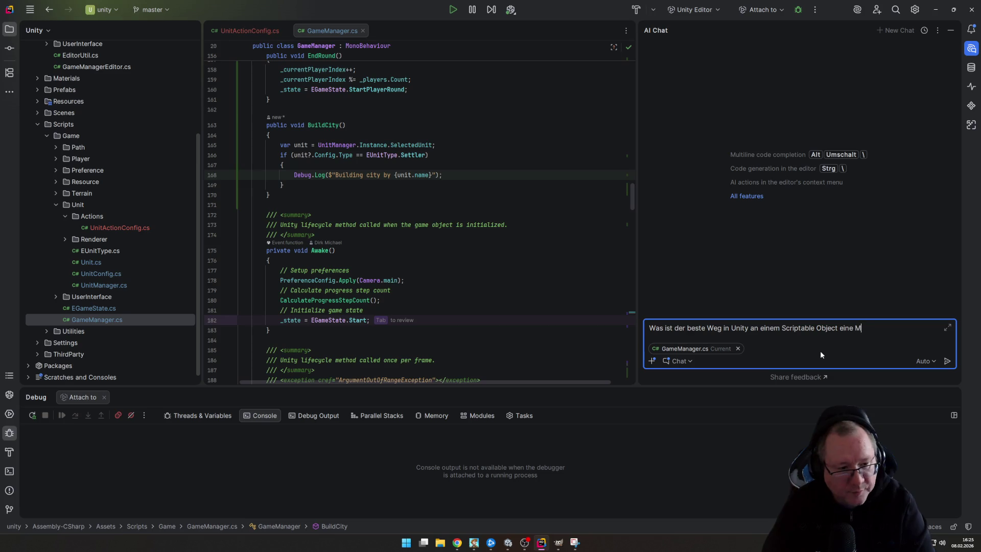
type("ethode als")
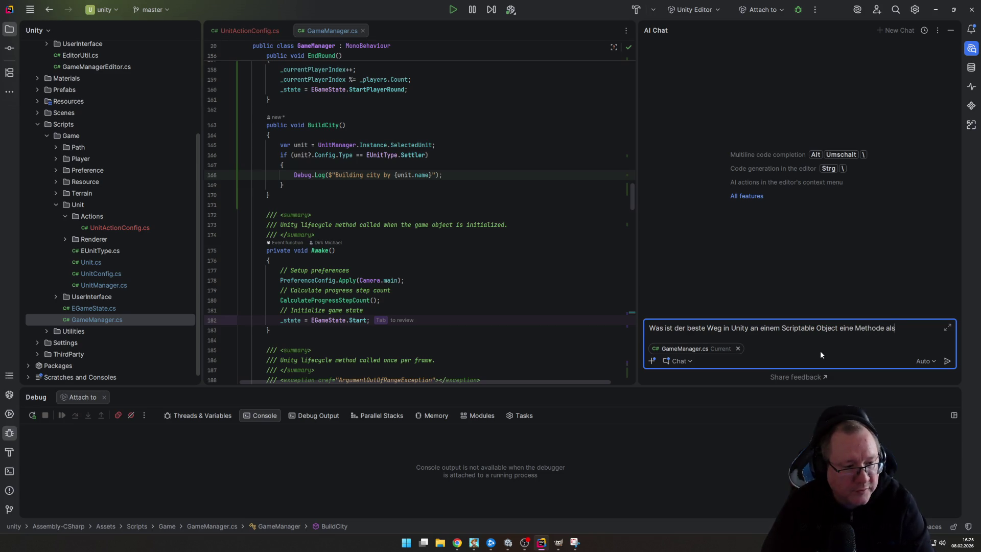
type(" Property zu")
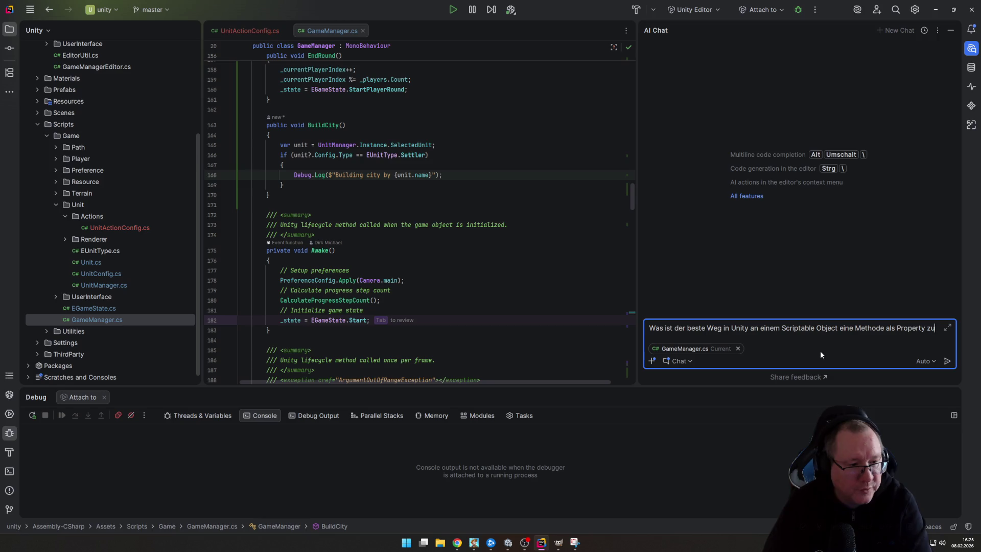
type(" definieren, die ")
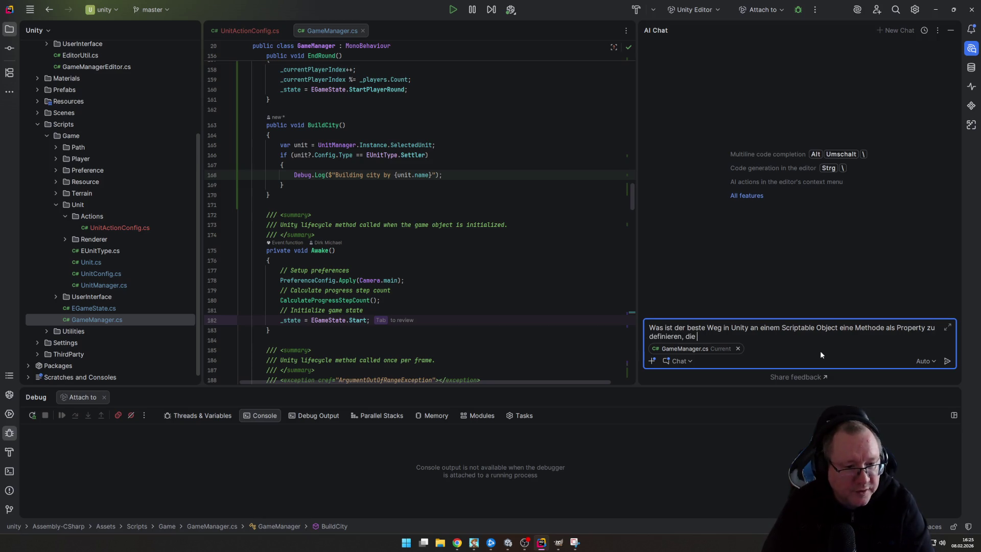
type("man")
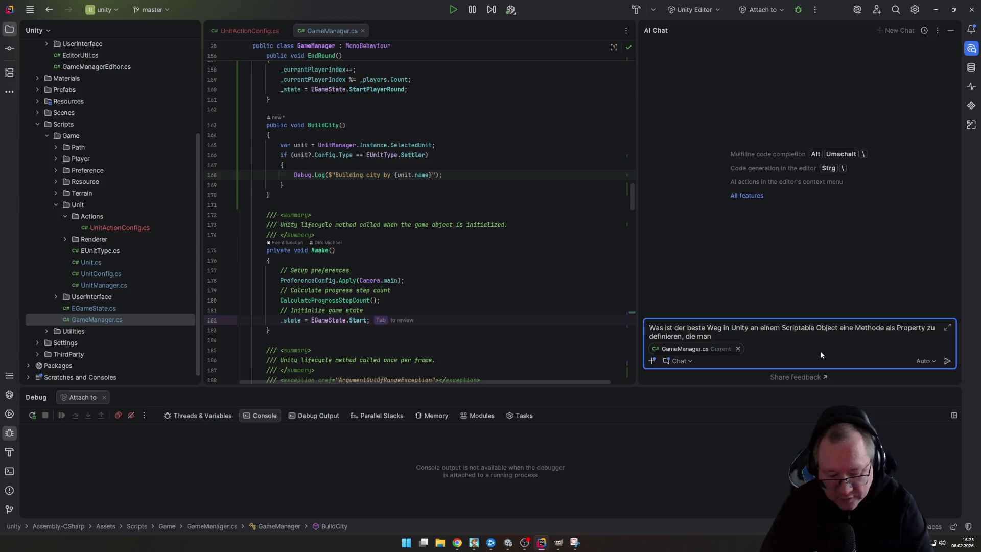
type(" zur Laufzeit ")
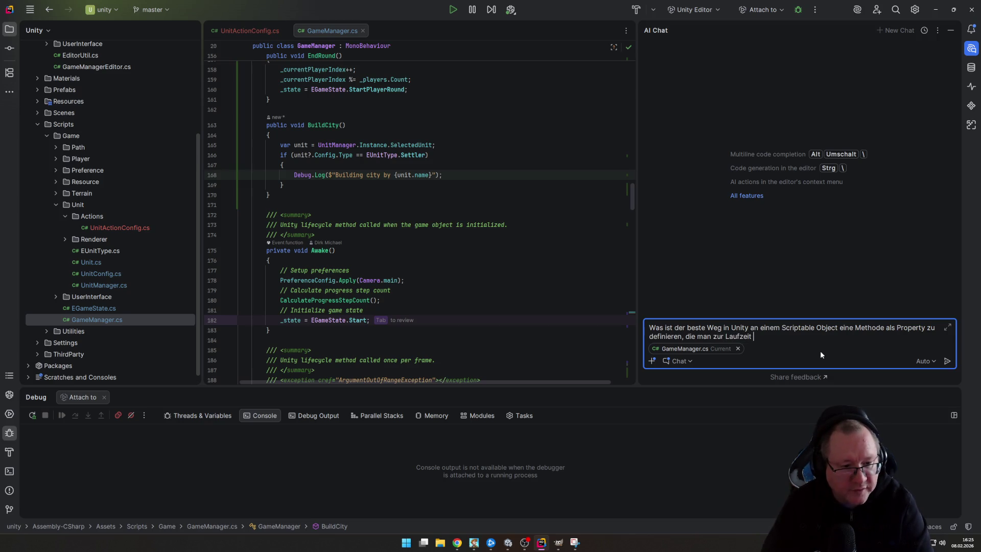
type("invok")
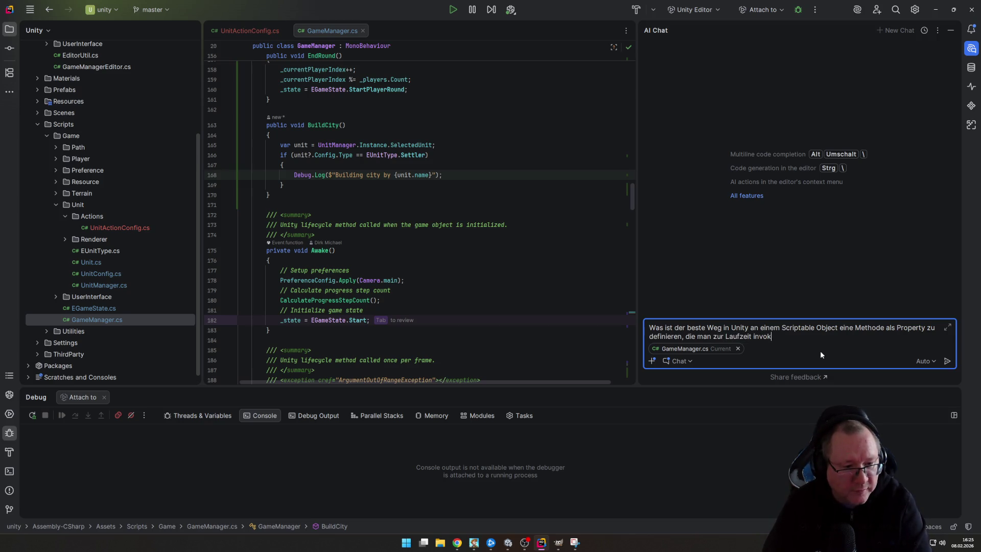
type("en kann?")
key("Return")
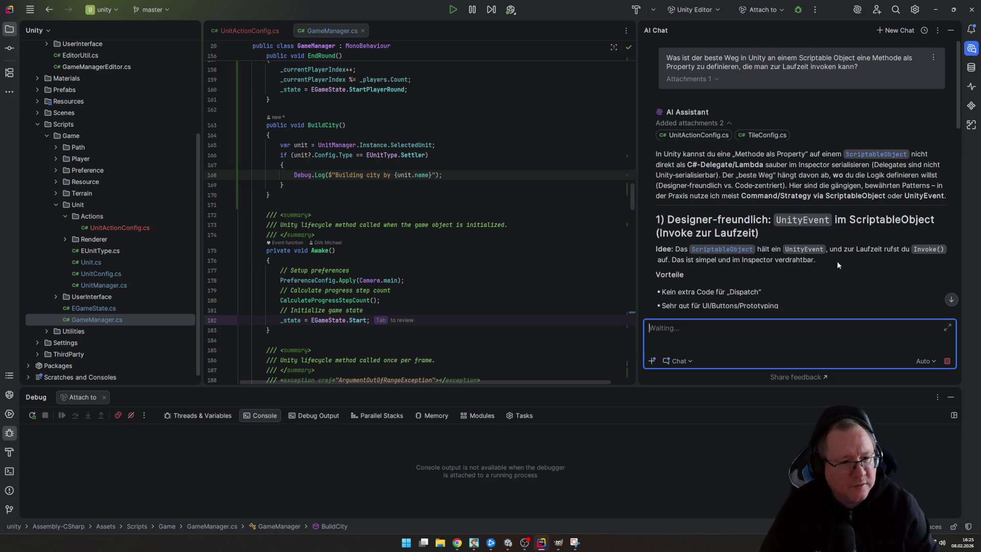
Scroll through the AI answer's three patterns, code examples and Command/Strategy ScriptableObject recommendation
scroll(875, 269, "down", 3)
scroll(875, 269, "down", 5)
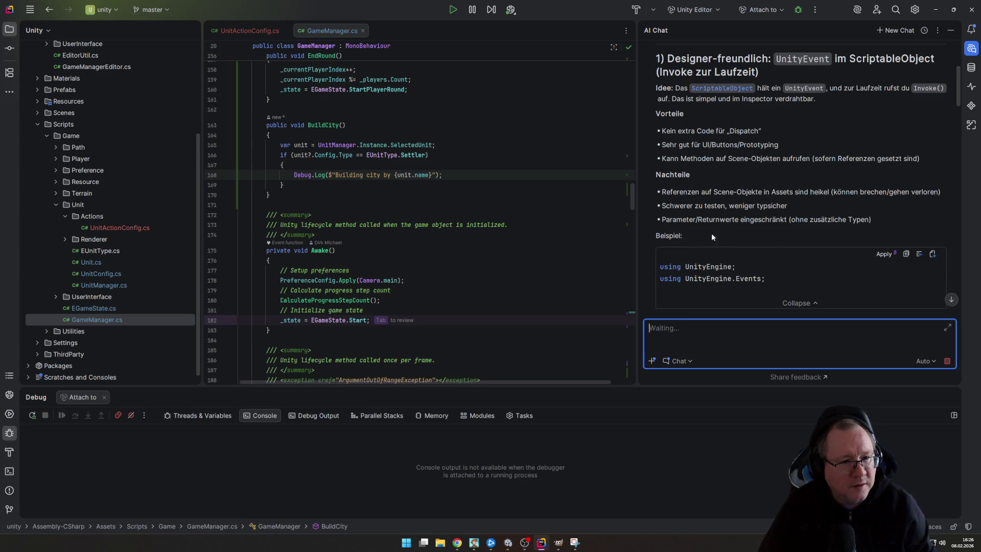
scroll(790, 222, "down", 10)
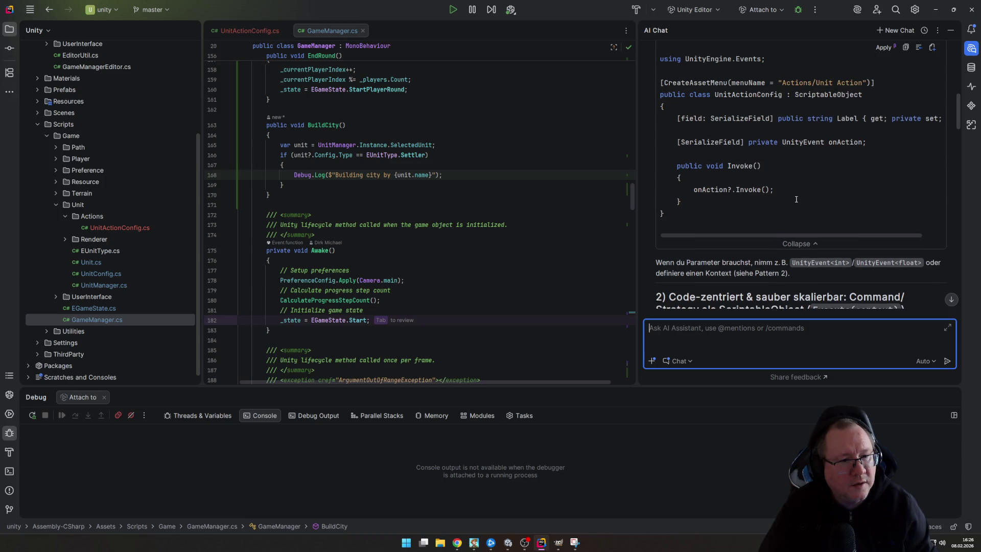
scroll(794, 203, "down", 8)
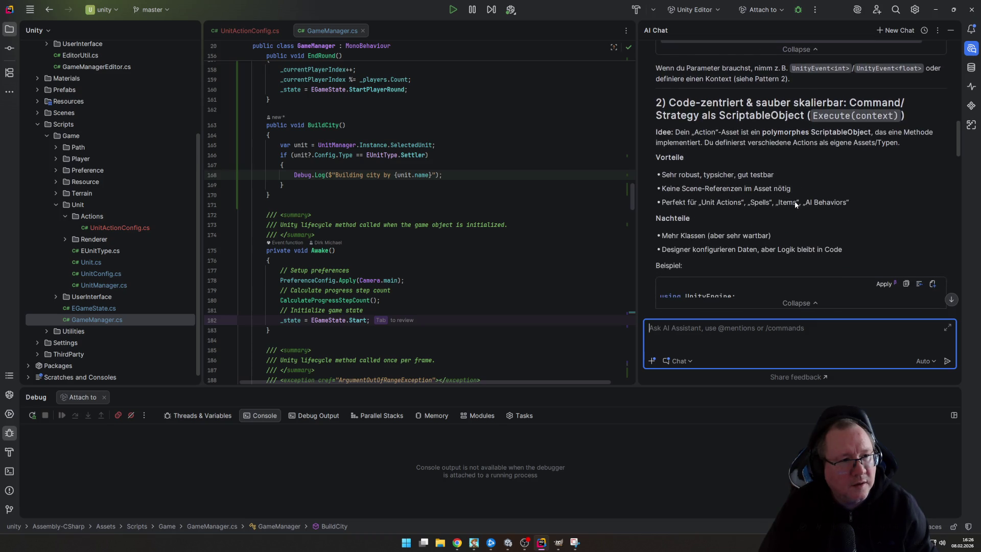
scroll(794, 204, "down", 2)
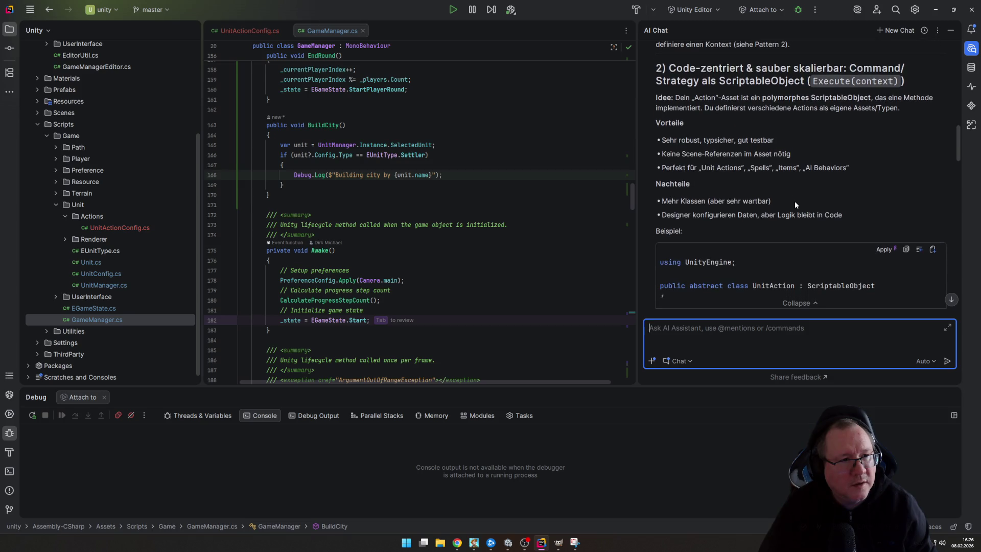
scroll(795, 200, "down", 7)
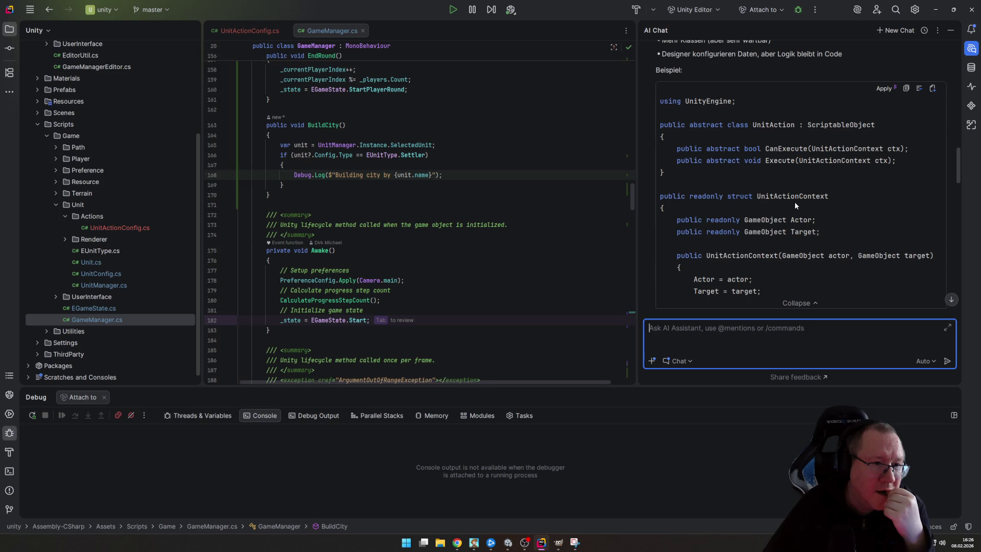
scroll(811, 203, "down", 1)
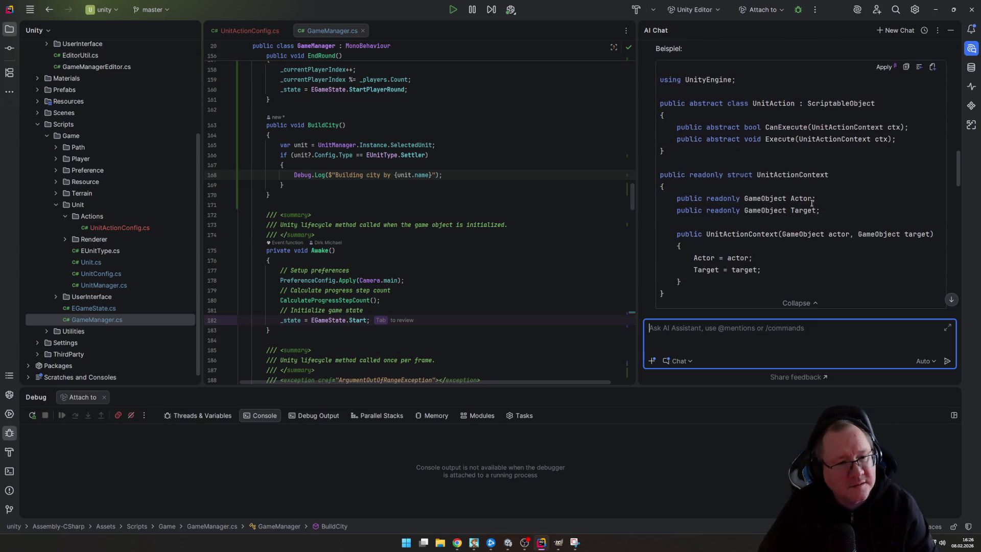
scroll(812, 202, "down", 10)
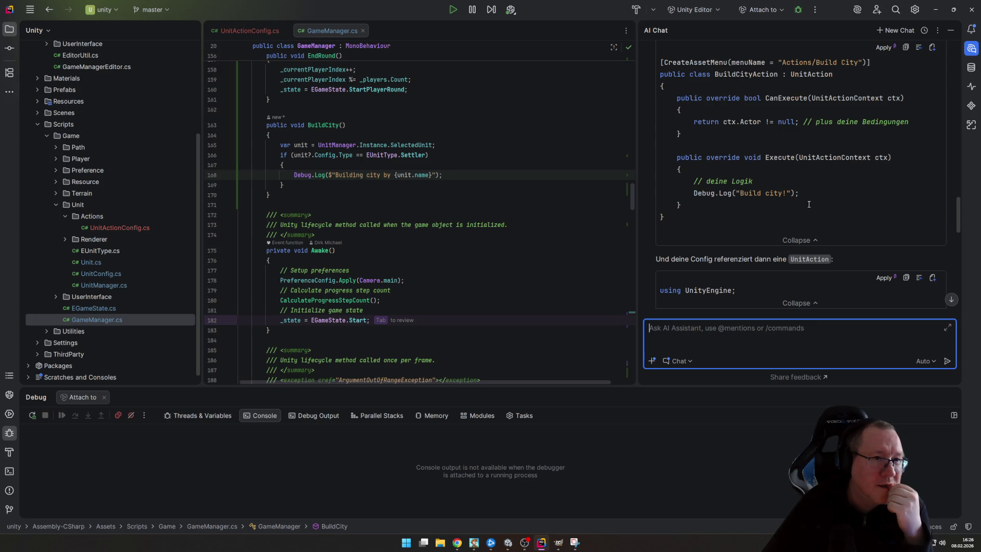
scroll(806, 197, "down", 6)
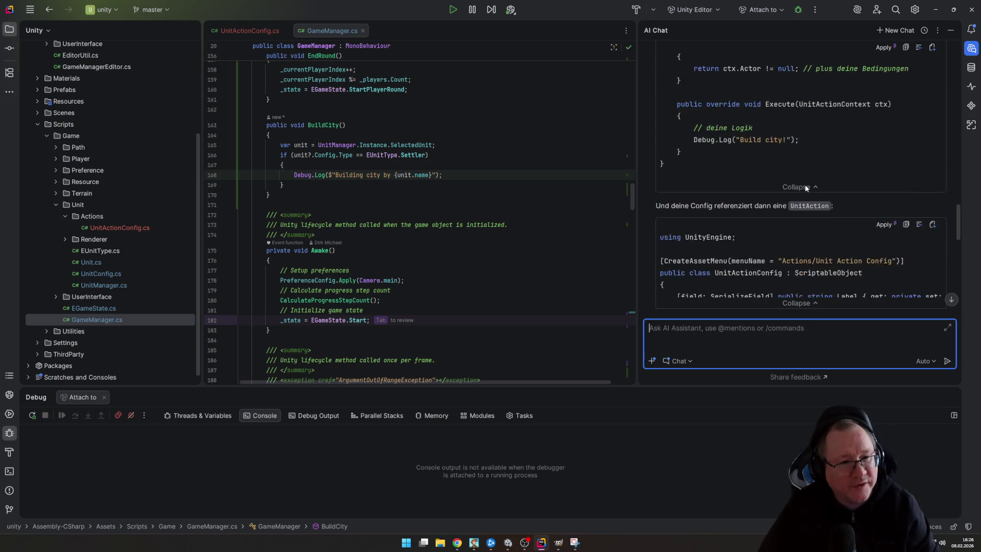
scroll(805, 187, "up", 1)
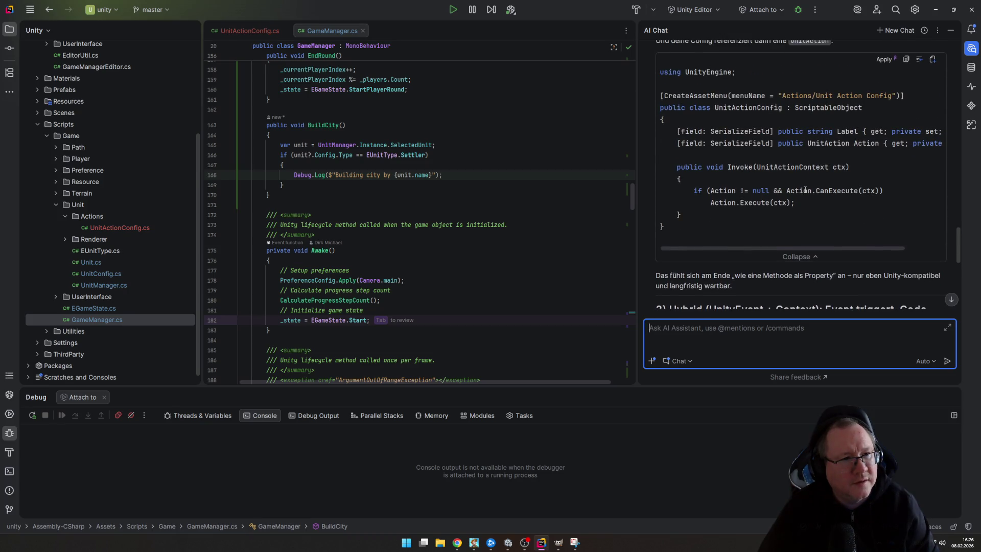
scroll(804, 190, "up", 2)
scroll(805, 191, "down", 5)
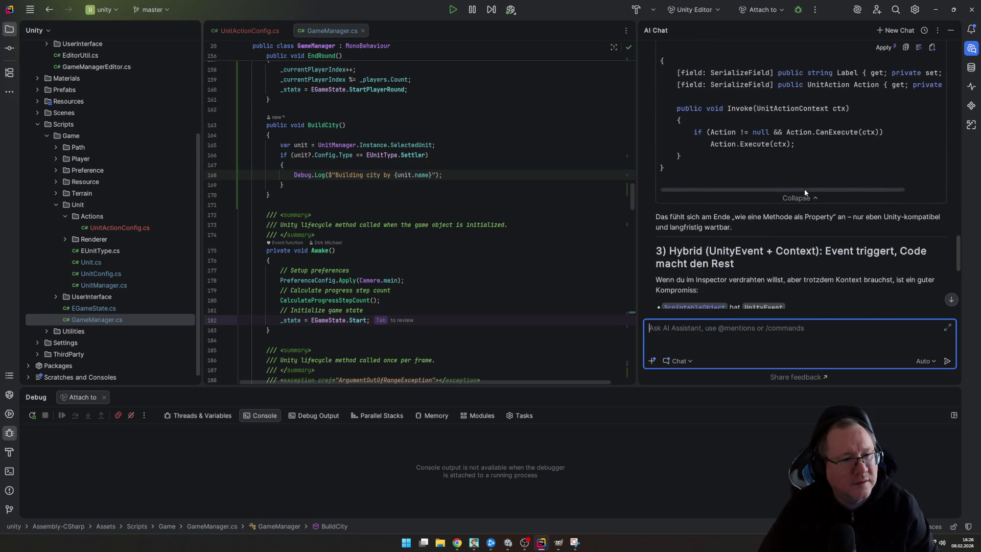
scroll(804, 192, "down", 5)
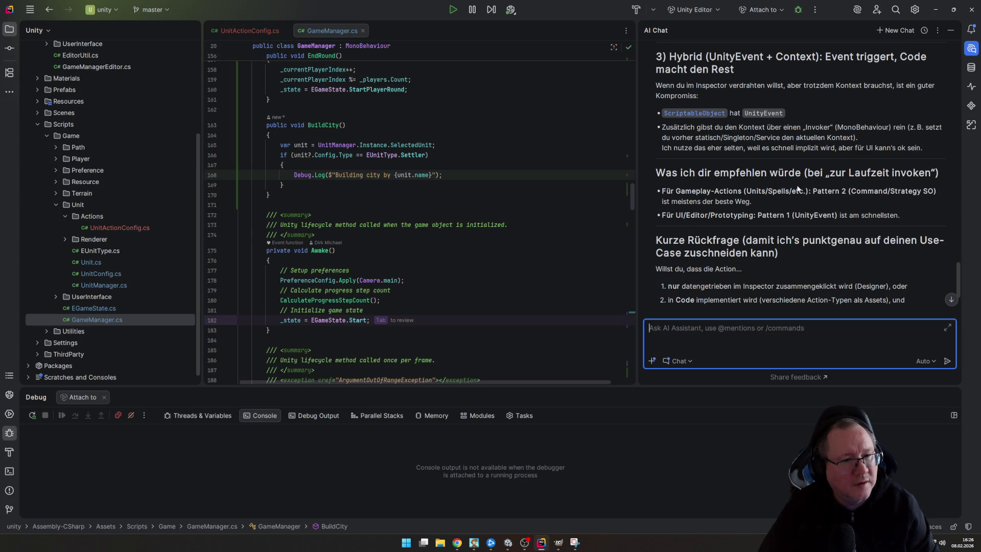
scroll(797, 189, "down", 3)
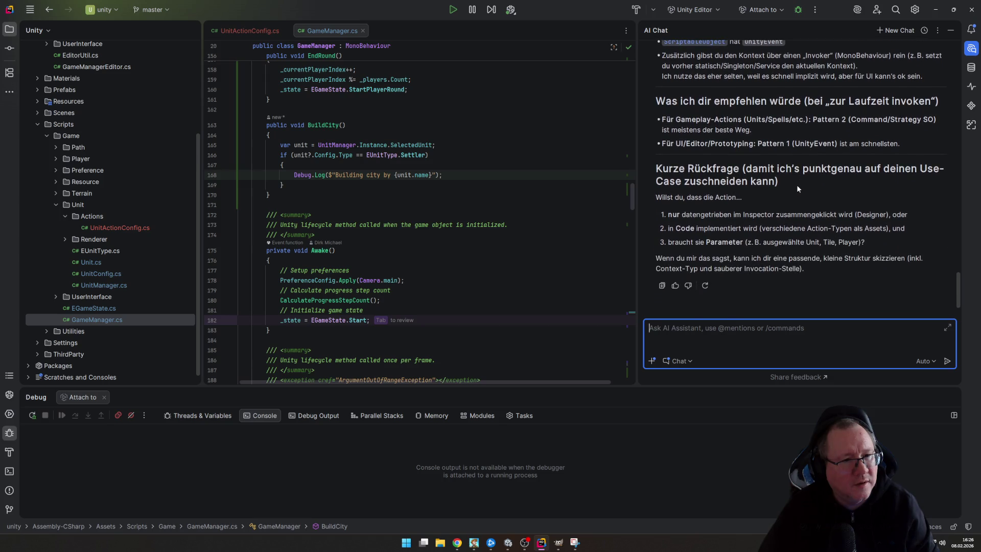